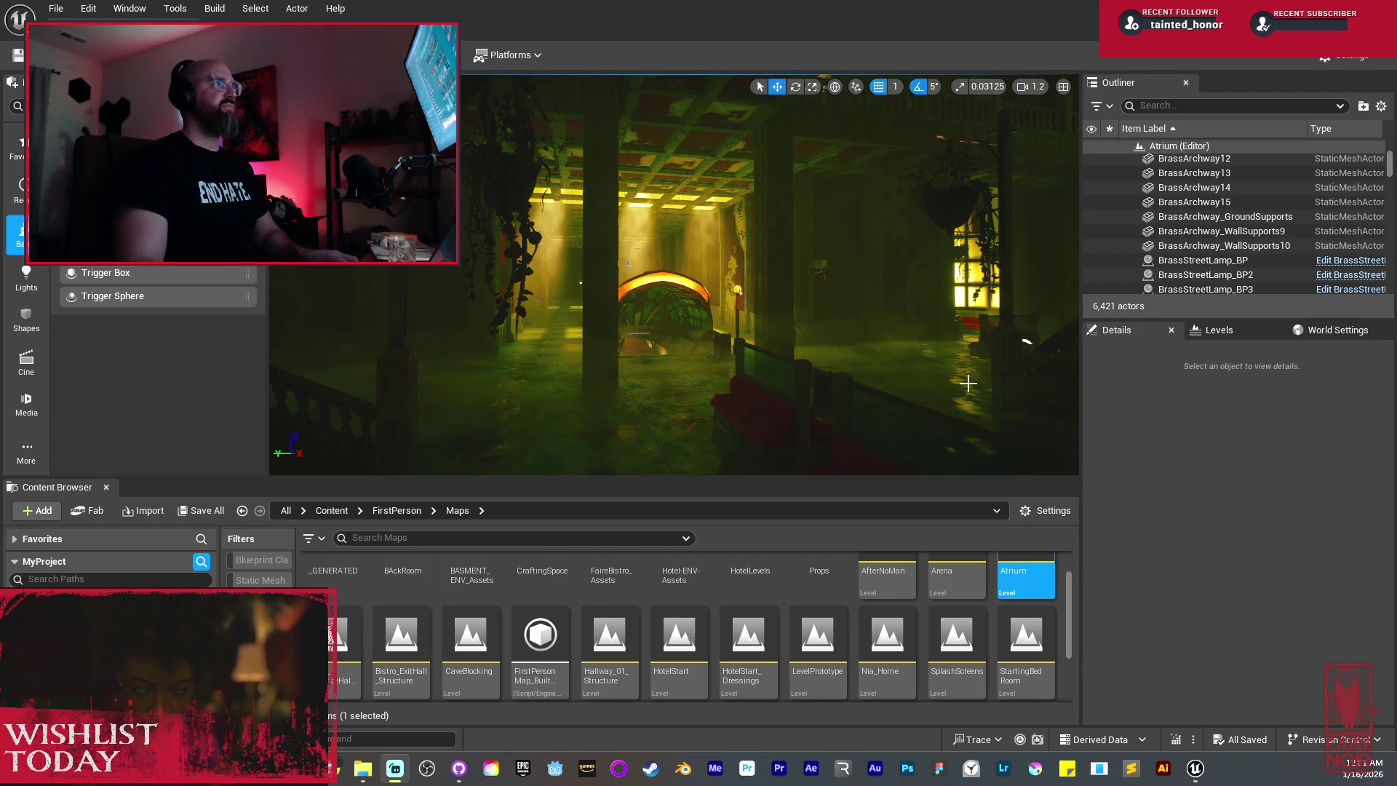
Step: Fly from the hallway to the atrium's hanging planter and staircase, then make the viewport full-screen
drag(680, 249, 680, 249)
drag(850, 189, 850, 189)
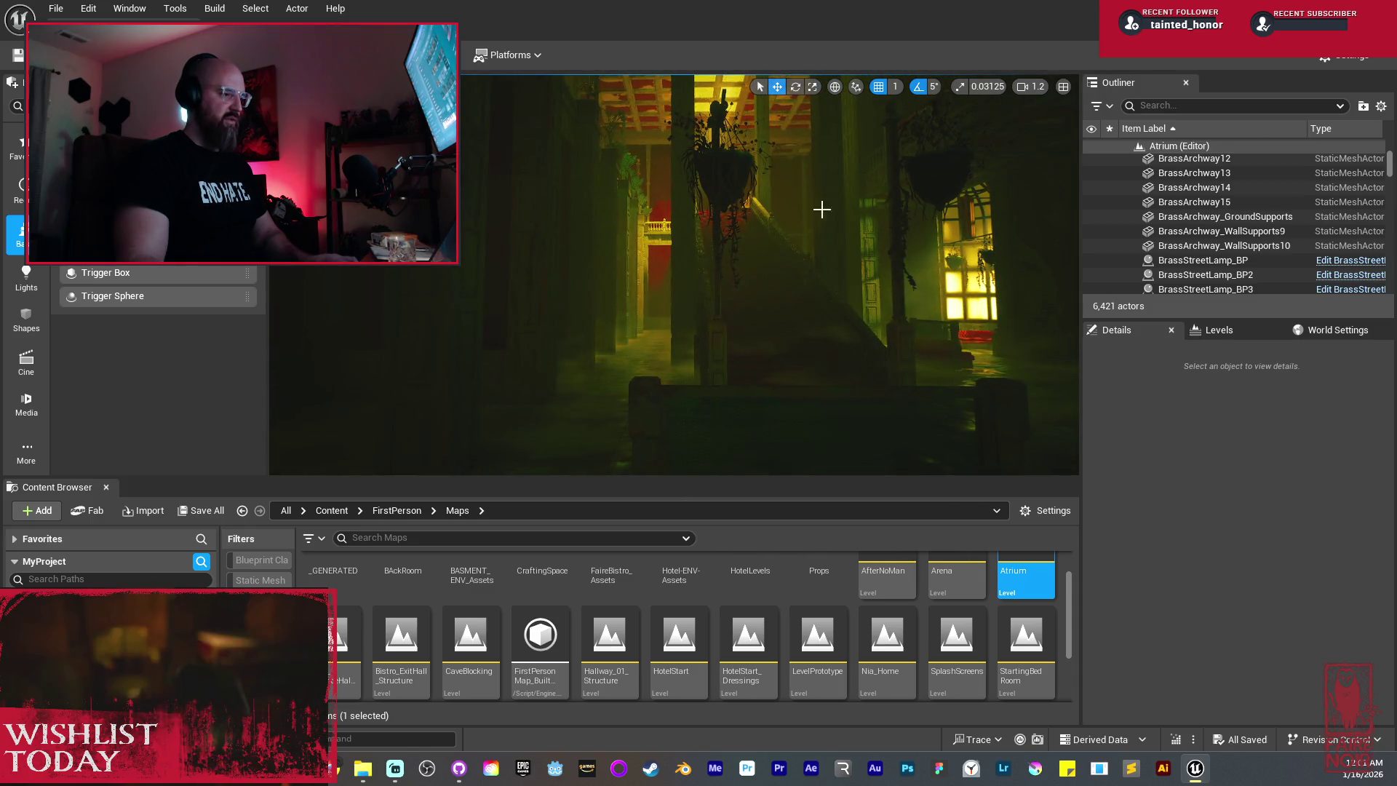
key(F11)
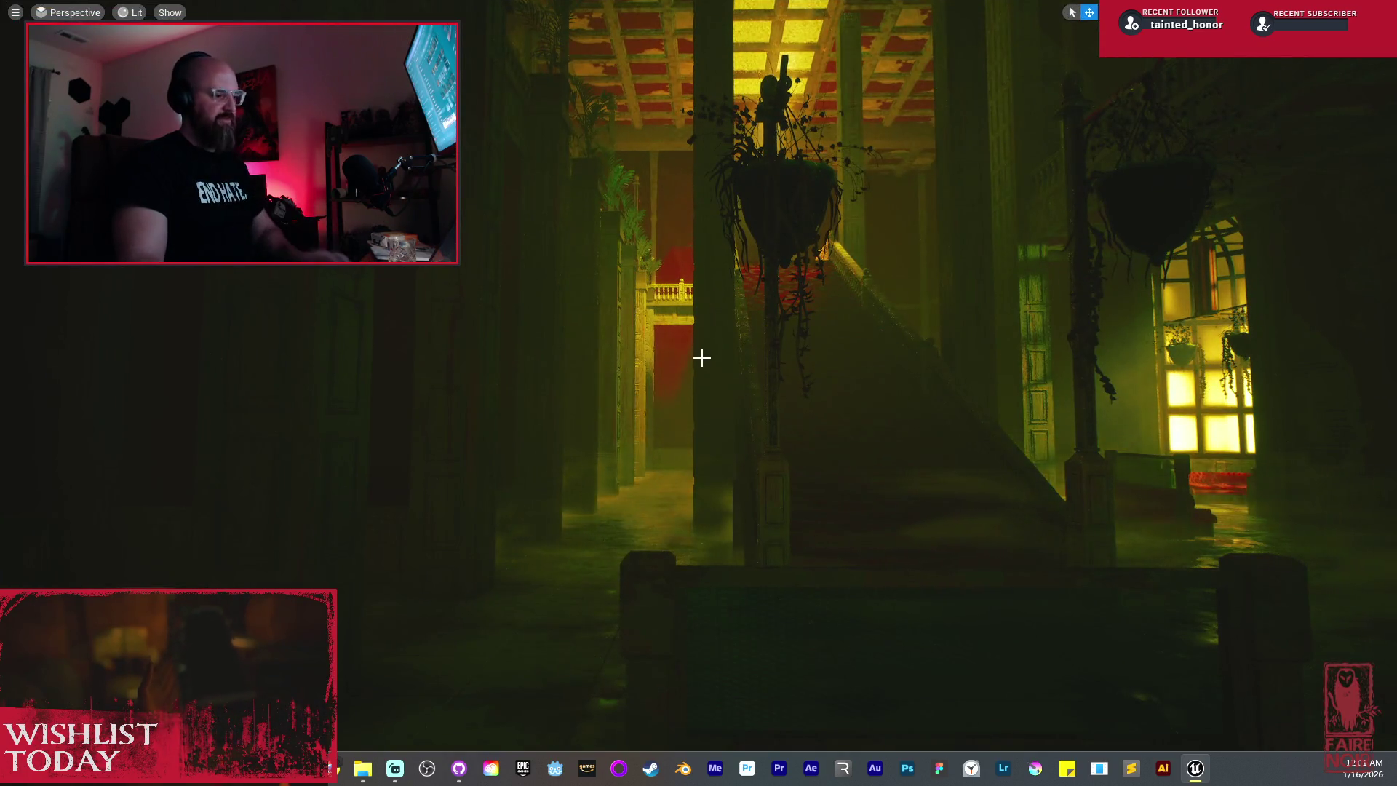
Step: Fly through the red-walled columned hall into the dark lantern corridor, then leave full-screen mode
drag(694, 354, 694, 354)
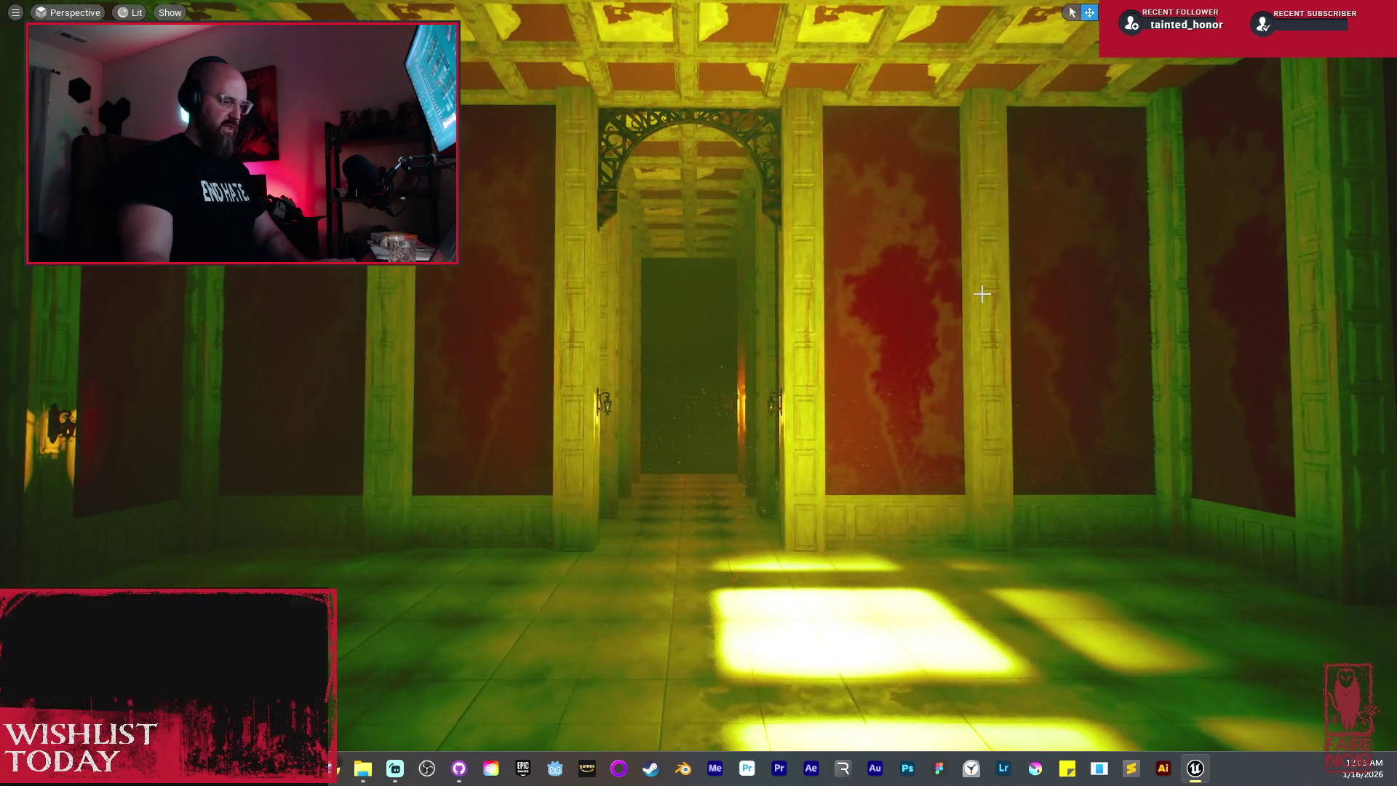
key(F11)
Step: Show the Levels list, load the HotelStart level, and look down its dark hallway
click(1246, 331)
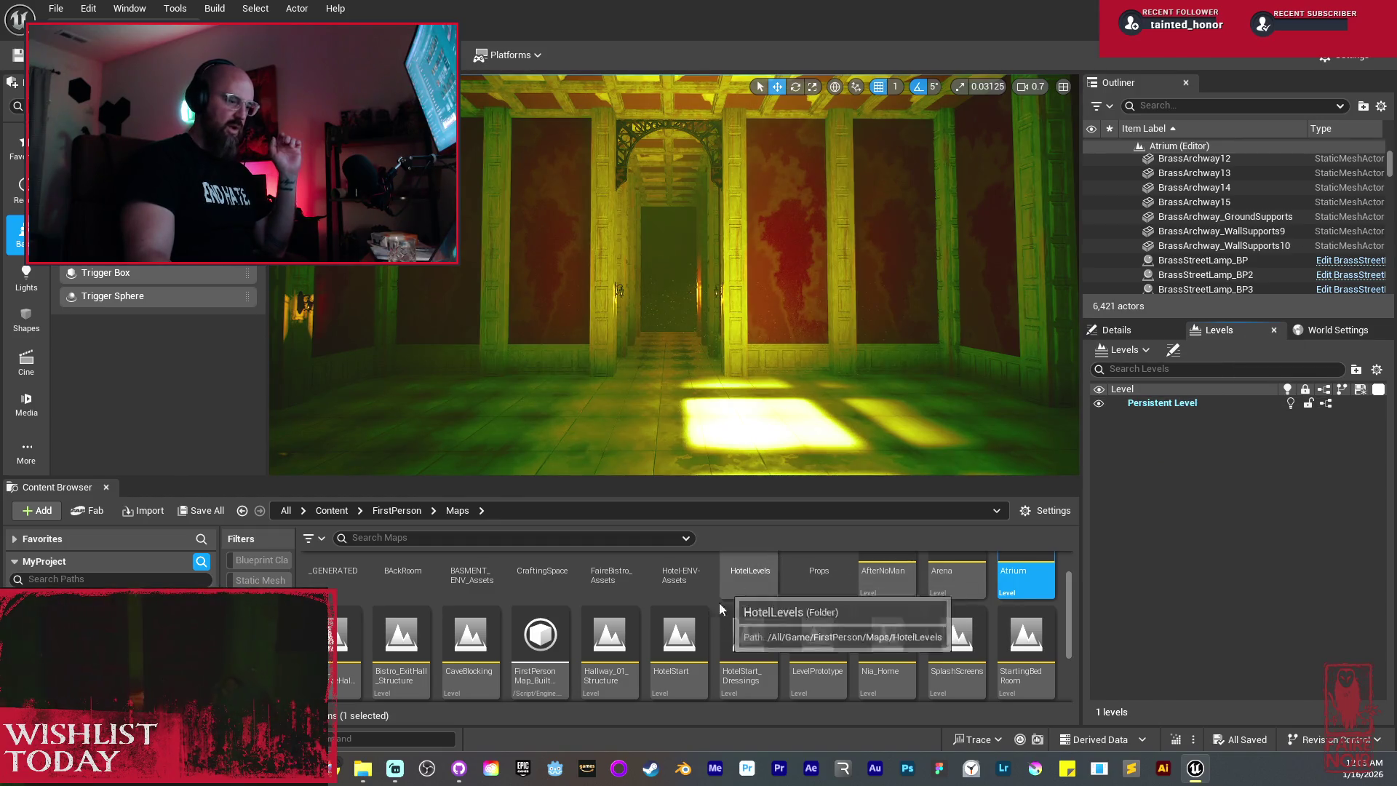
click(691, 639)
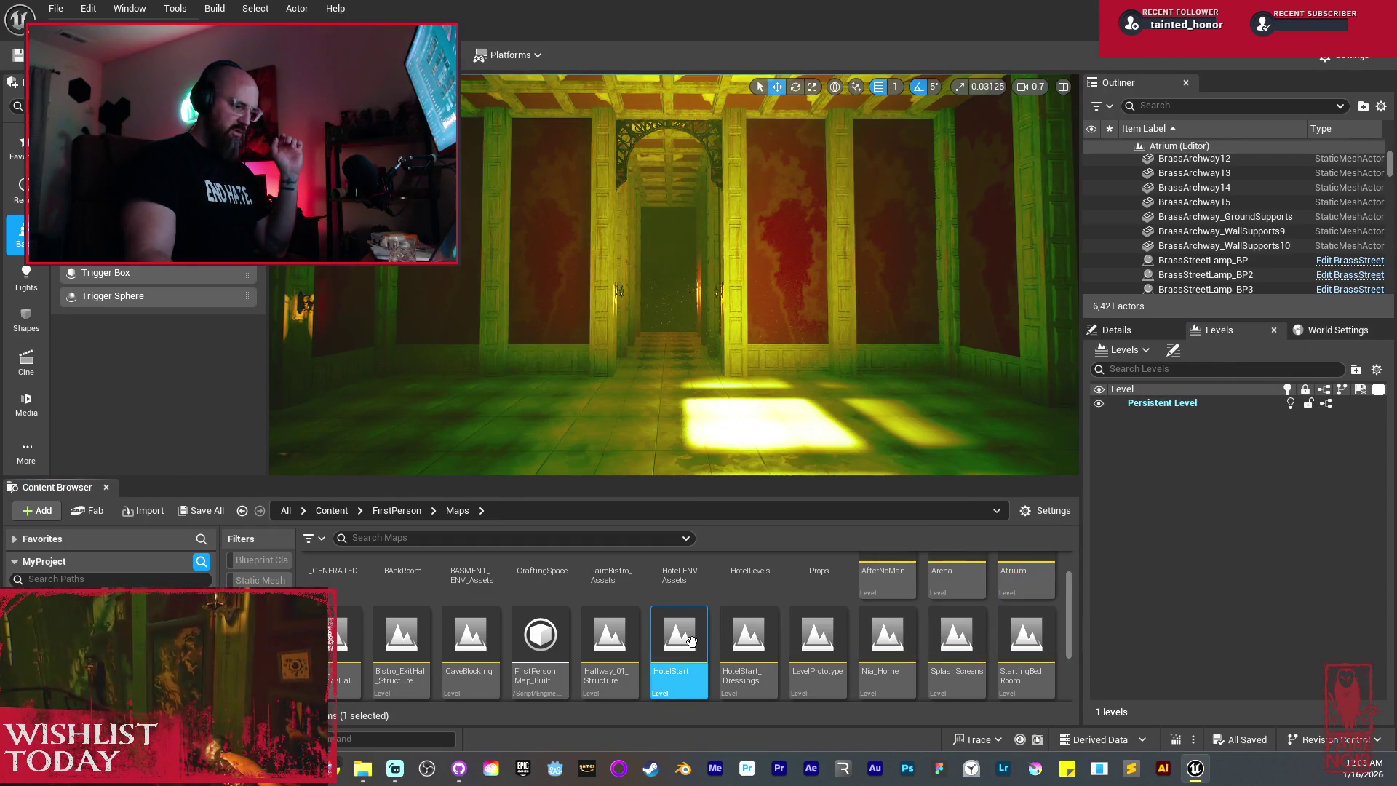
double_click(690, 640)
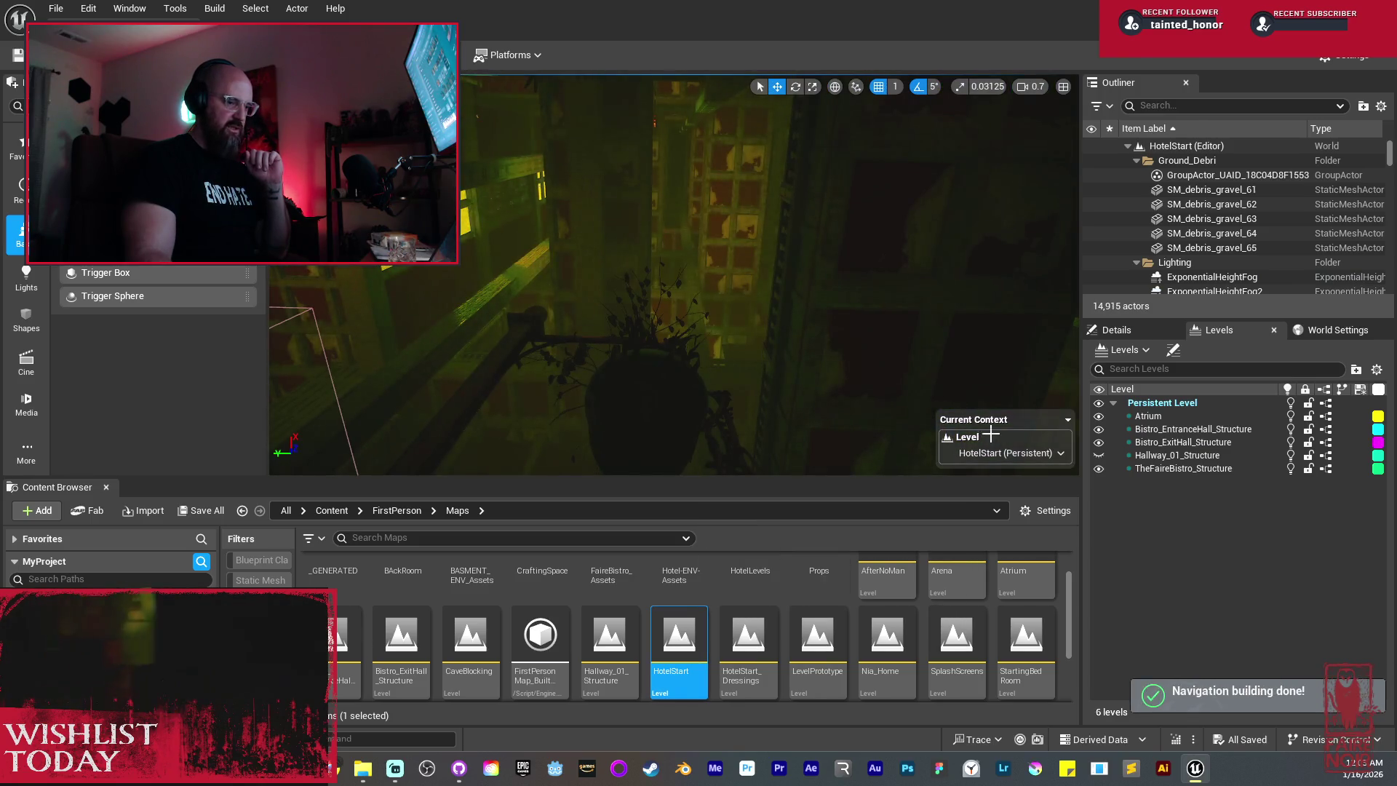
mouse_move(682, 222)
mouse_down()
mouse_move(684, 247)
mouse_move(743, 158)
mouse_move(727, 90)
mouse_up()
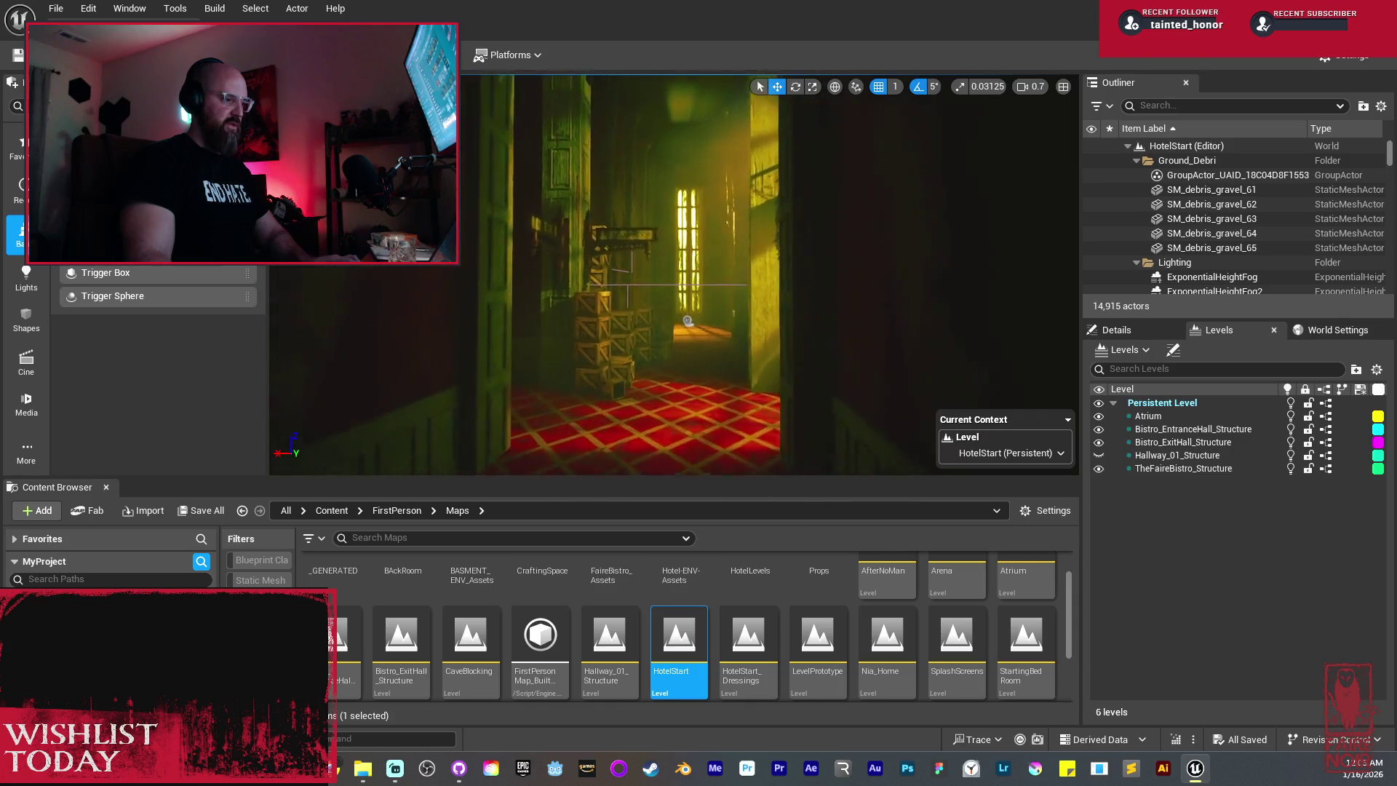
Step: Fly past the portrait, FAIRE BISTRO sign and green-bannered corridor, speeding up, toward the bistro bar
drag(726, 91, 724, 89)
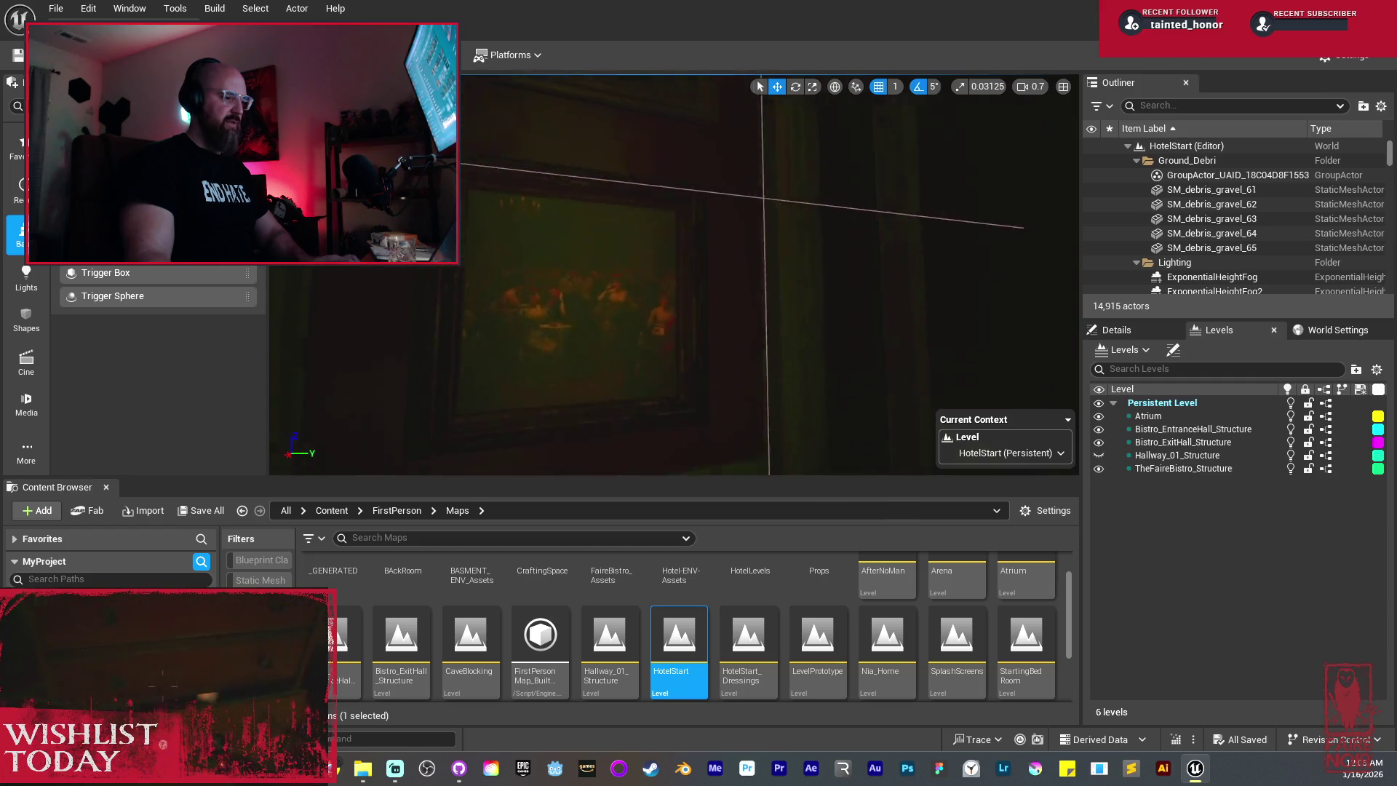
drag(724, 89, 725, 88)
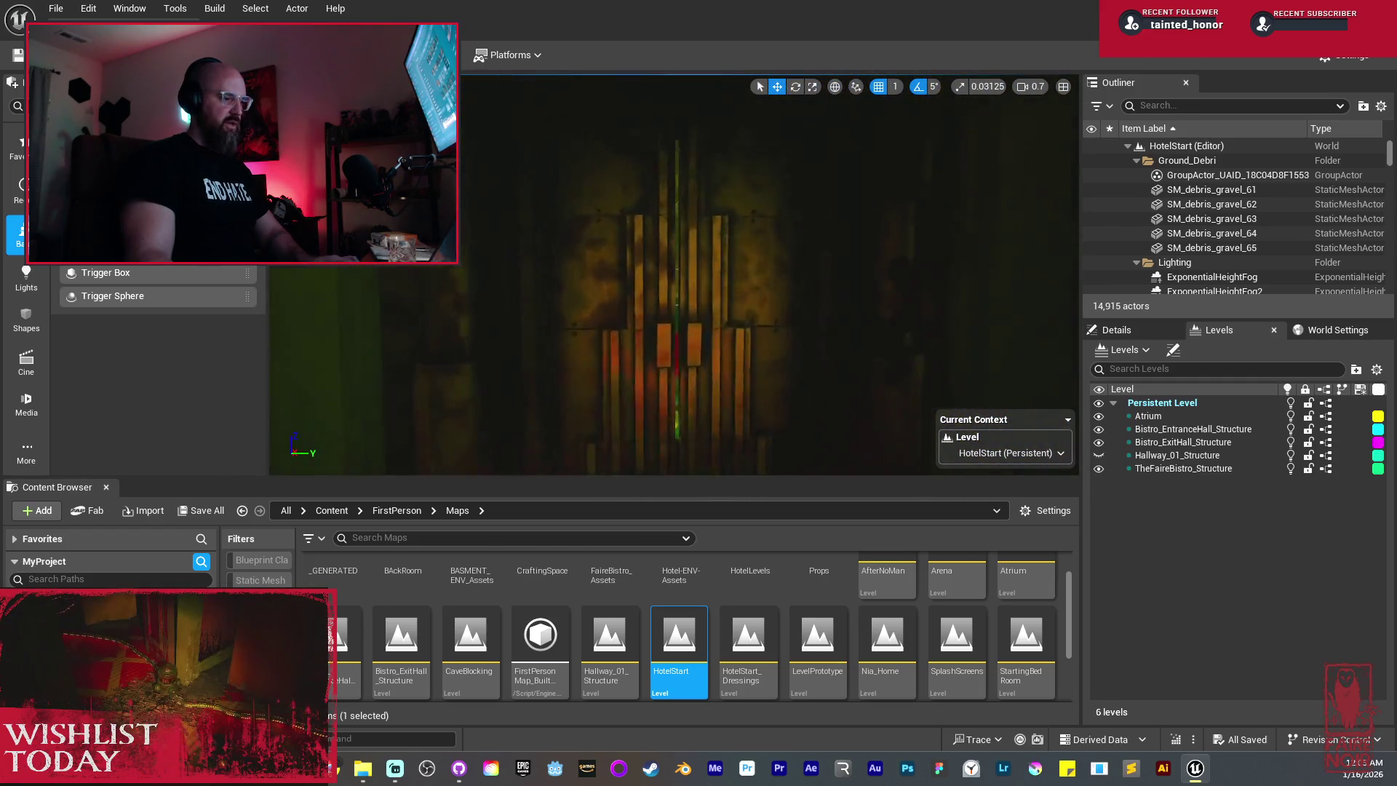
drag(384, 469, 383, 469)
drag(699, 224, 760, 226)
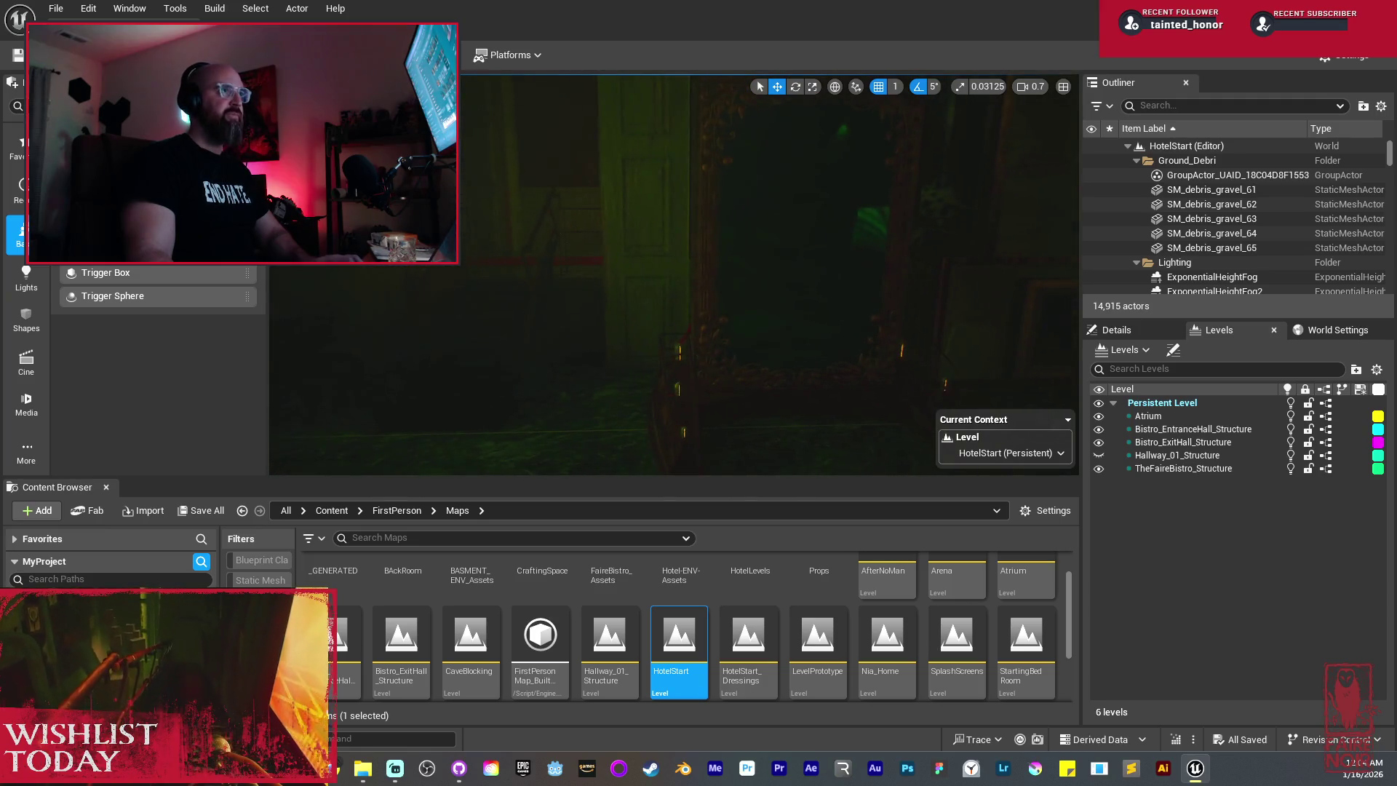
drag(760, 225, 760, 225)
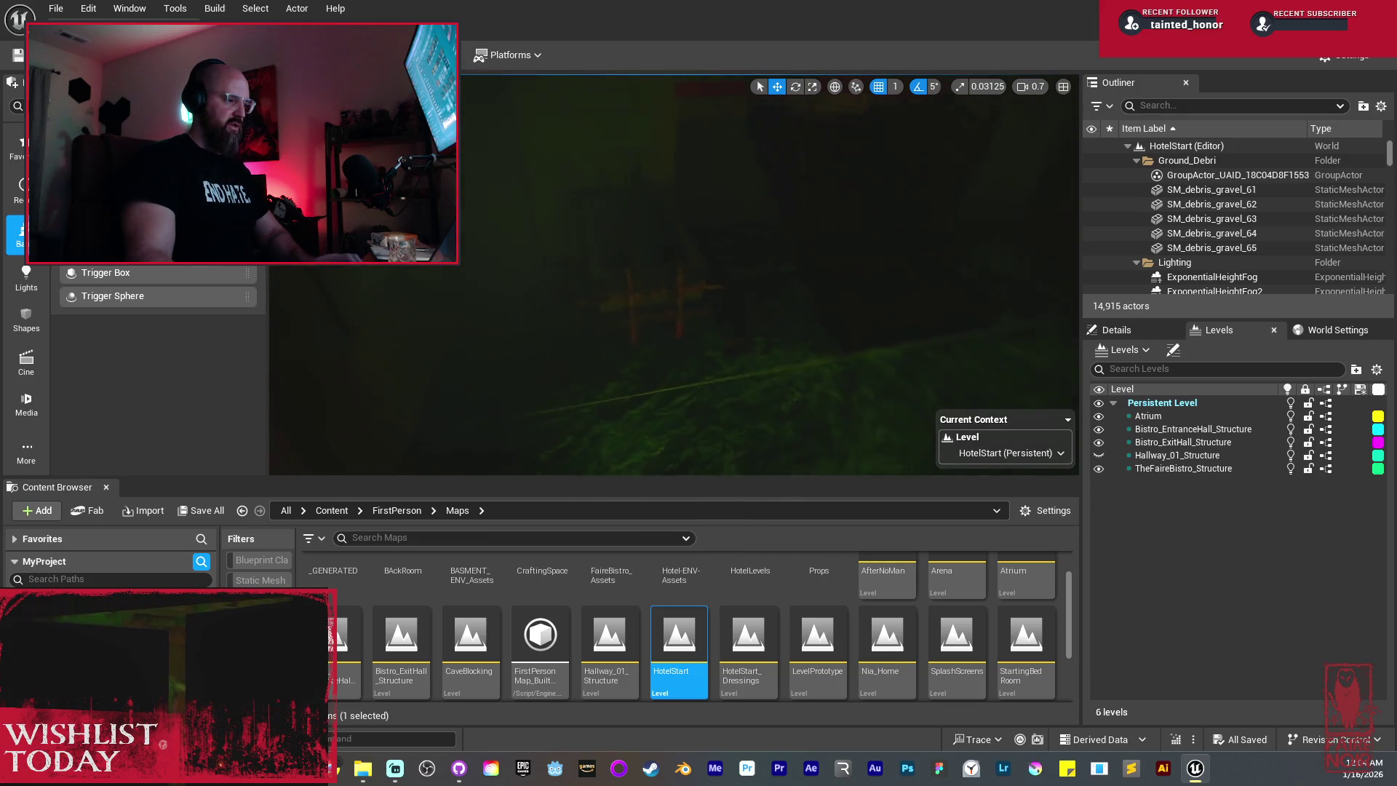
drag(760, 225, 724, 230)
scroll(760, 225, up, 1)
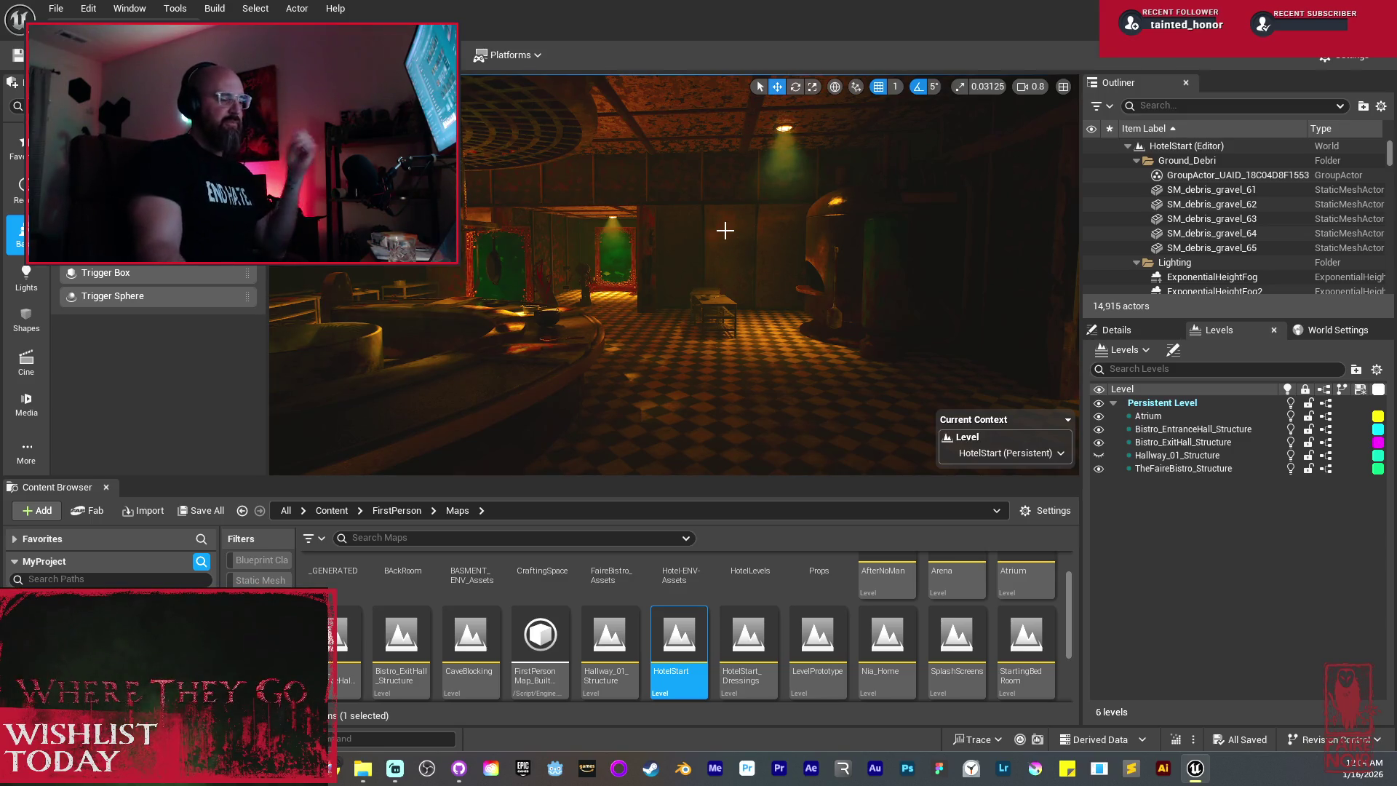
mouse_move(713, 230)
mouse_down()
mouse_move(673, 253)
mouse_move(727, 263)
mouse_up()
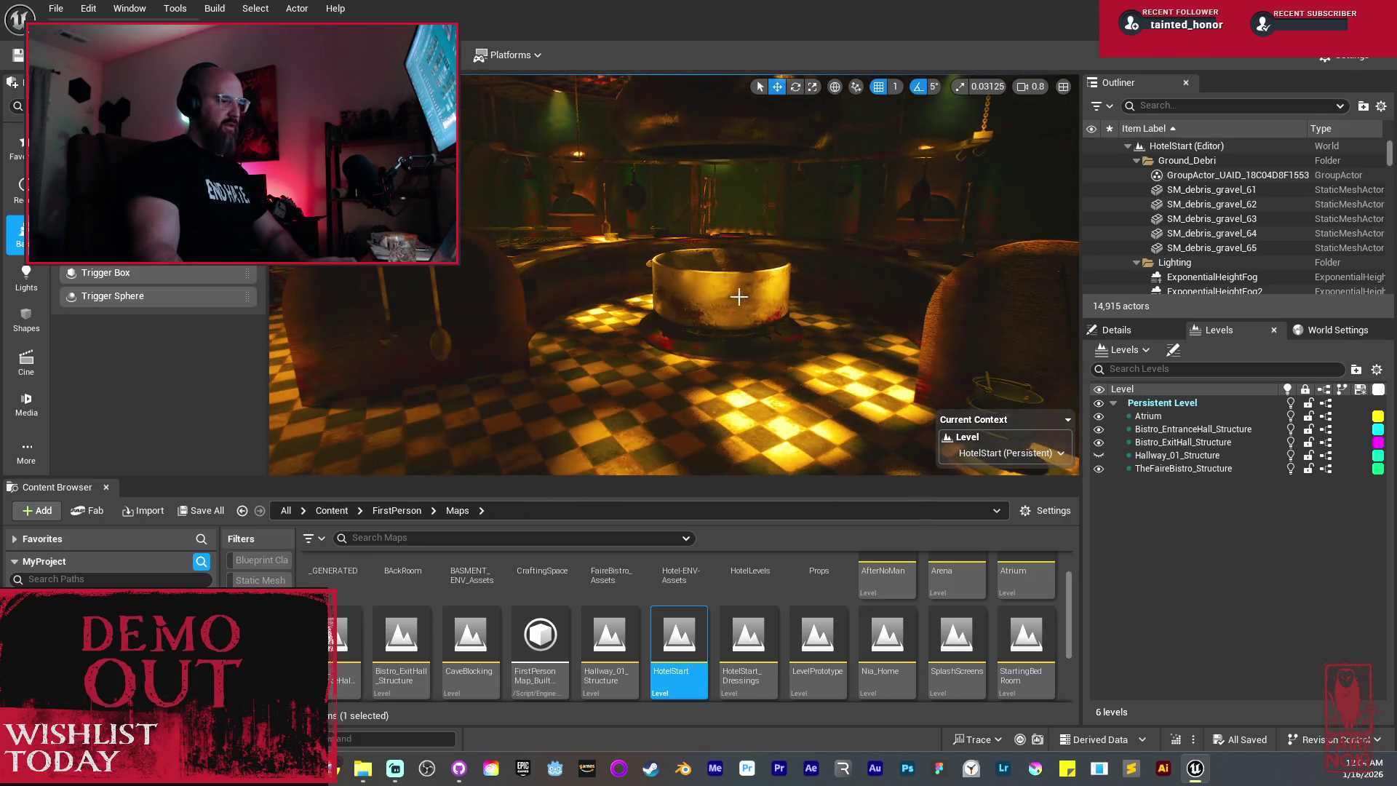
Step: Select and inspect the kitchen's cooking pot, hood and freezer, orbiting around the cooking area
click(737, 295)
key(f)
drag(808, 333, 728, 335)
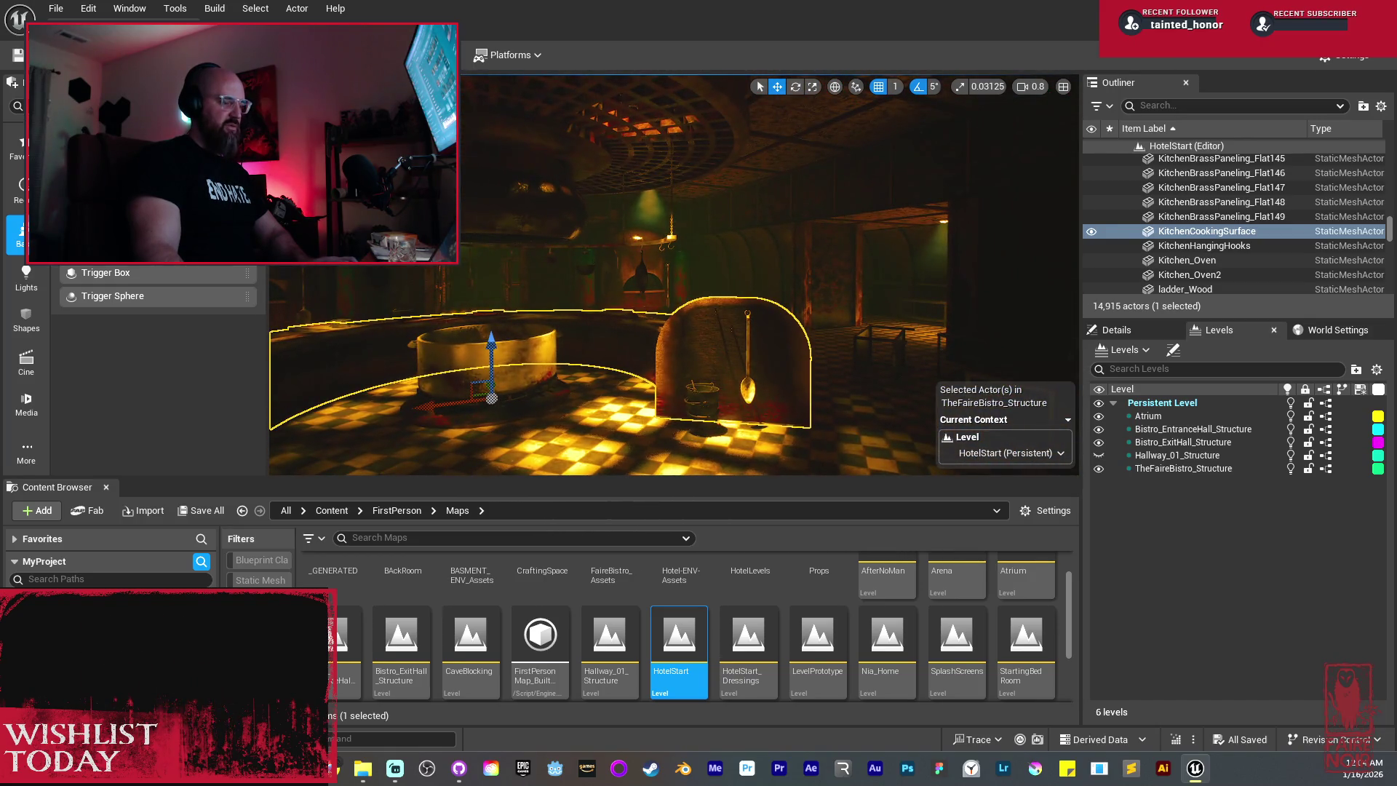
mouse_move(718, 233)
mouse_down()
mouse_move(684, 234)
mouse_move(718, 233)
mouse_up()
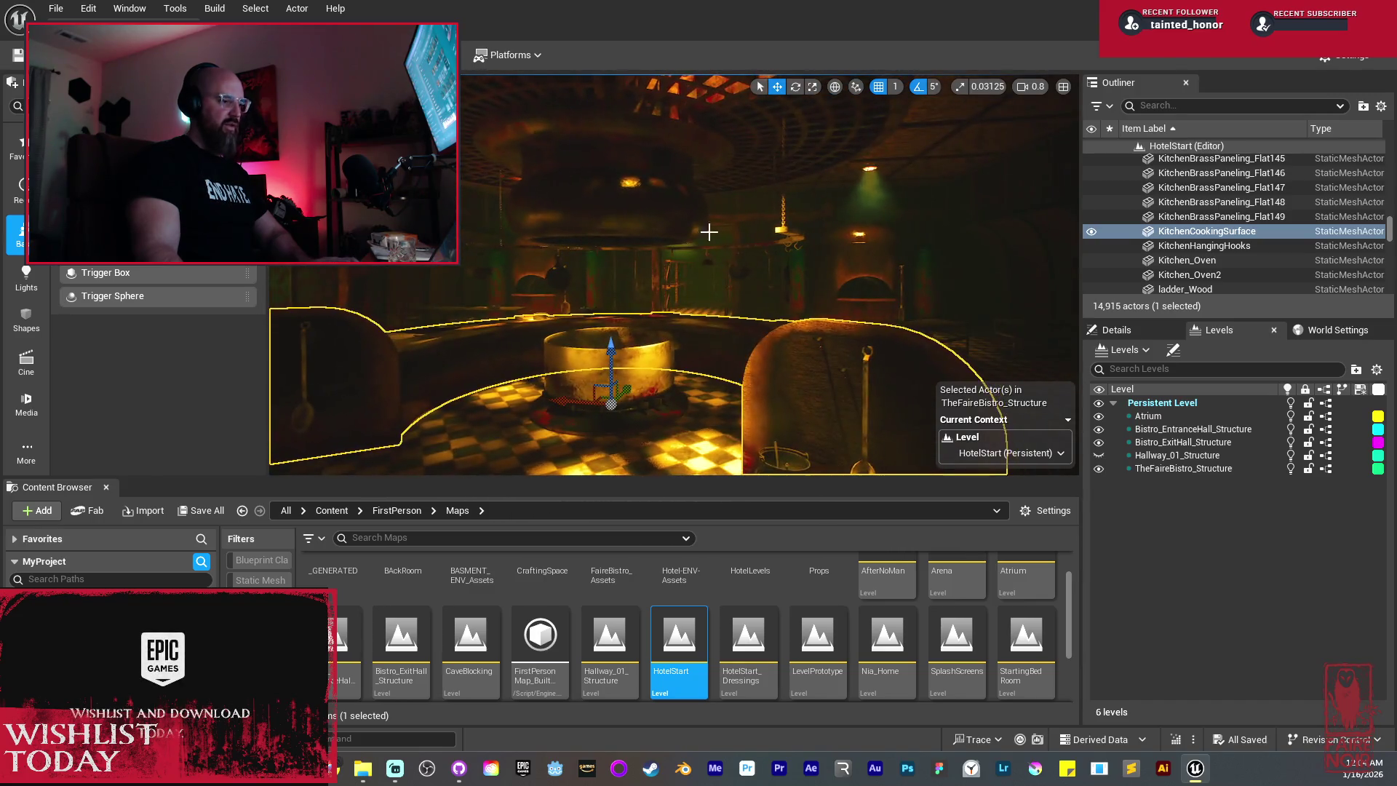
click(655, 201)
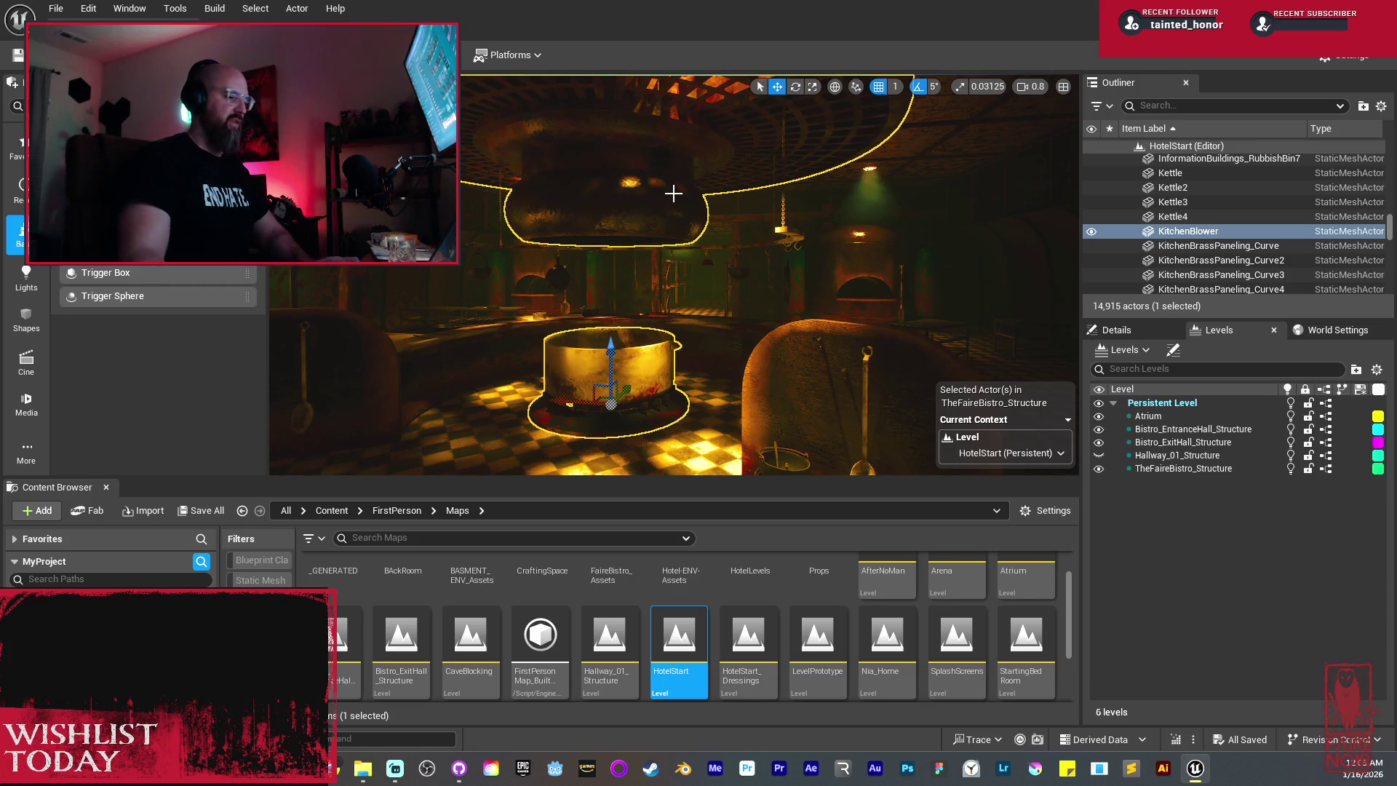
drag(656, 183, 746, 185)
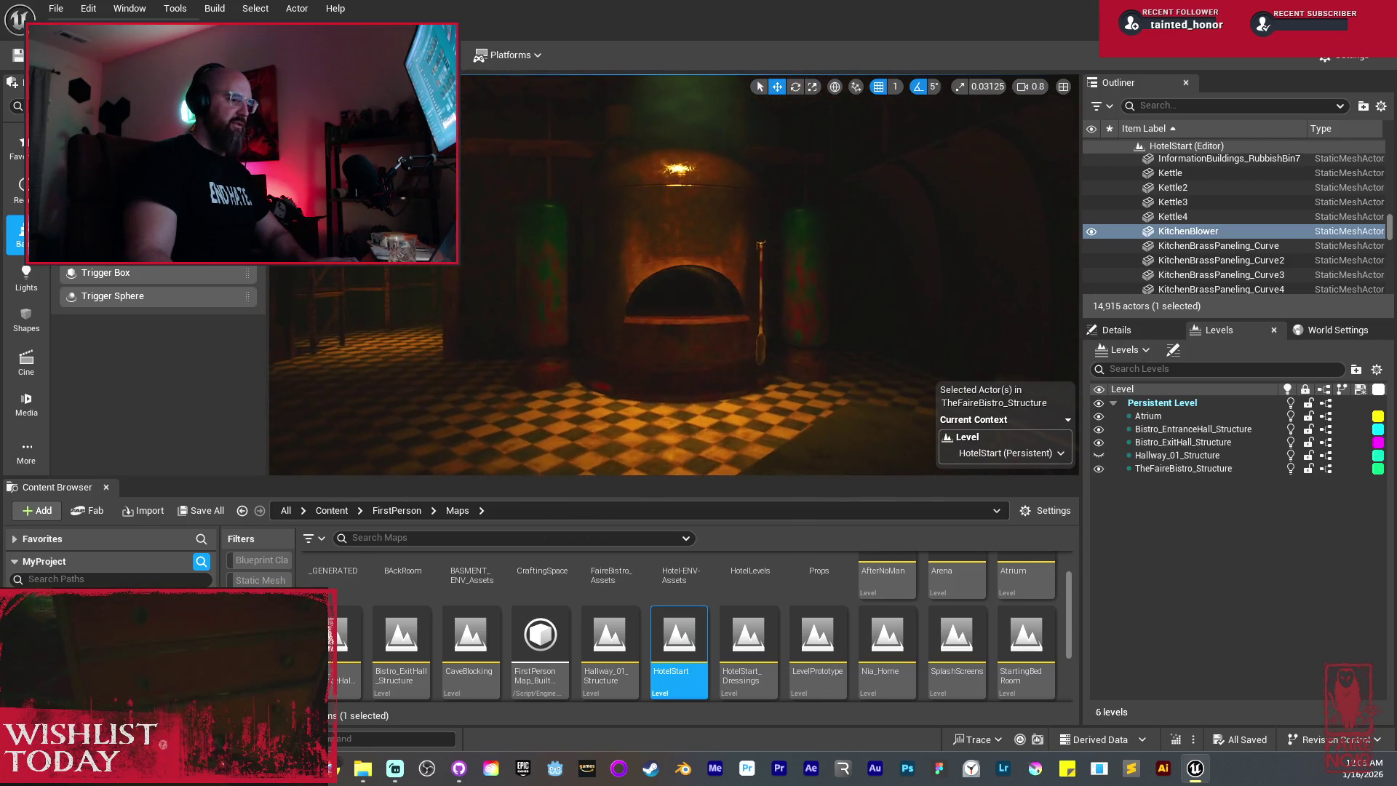
mouse_move(654, 247)
mouse_down()
mouse_move(597, 252)
mouse_move(654, 252)
mouse_move(616, 269)
mouse_up()
click(650, 247)
Step: Select PortalFrame_Dismantled and fly in close to its green-mirror frame
click(564, 342)
drag(563, 342, 718, 249)
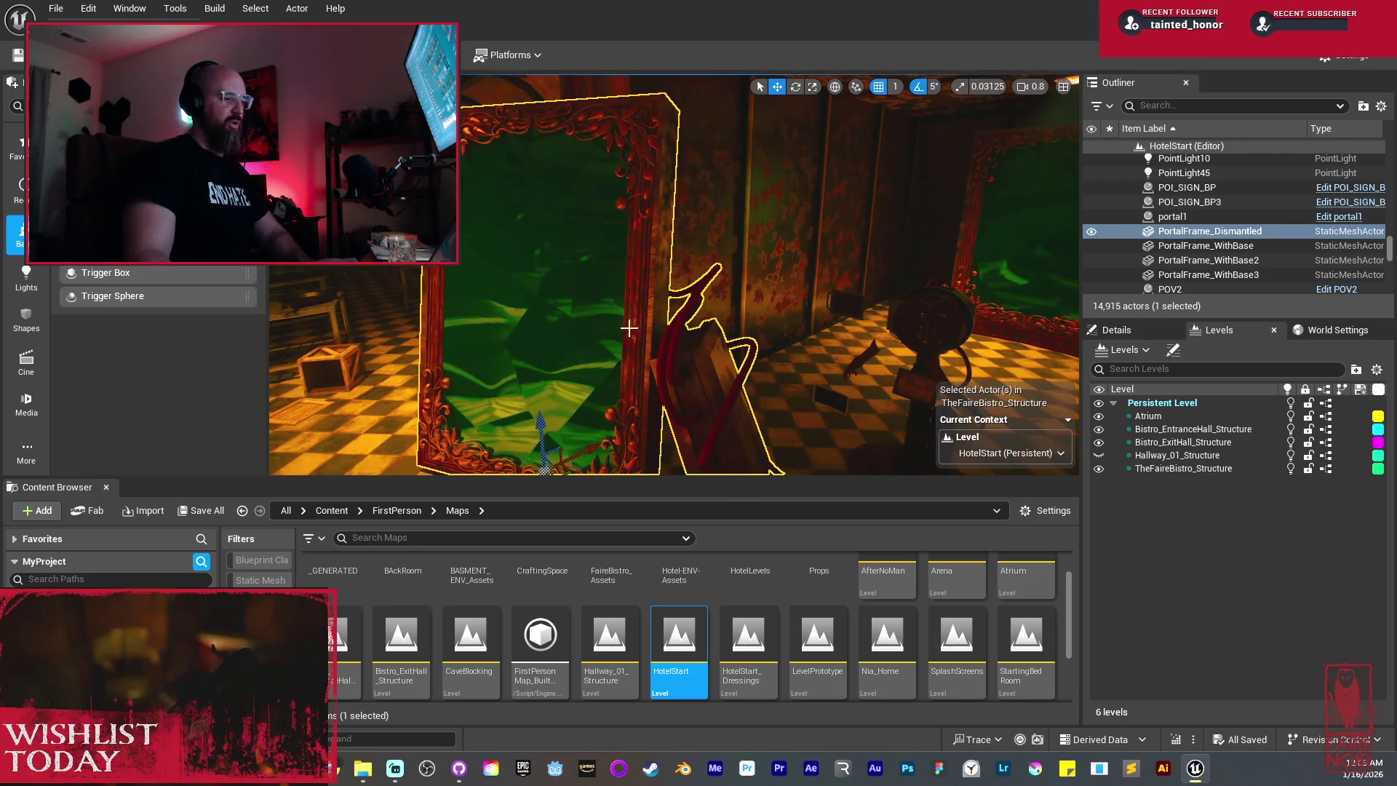
drag(630, 356, 640, 396)
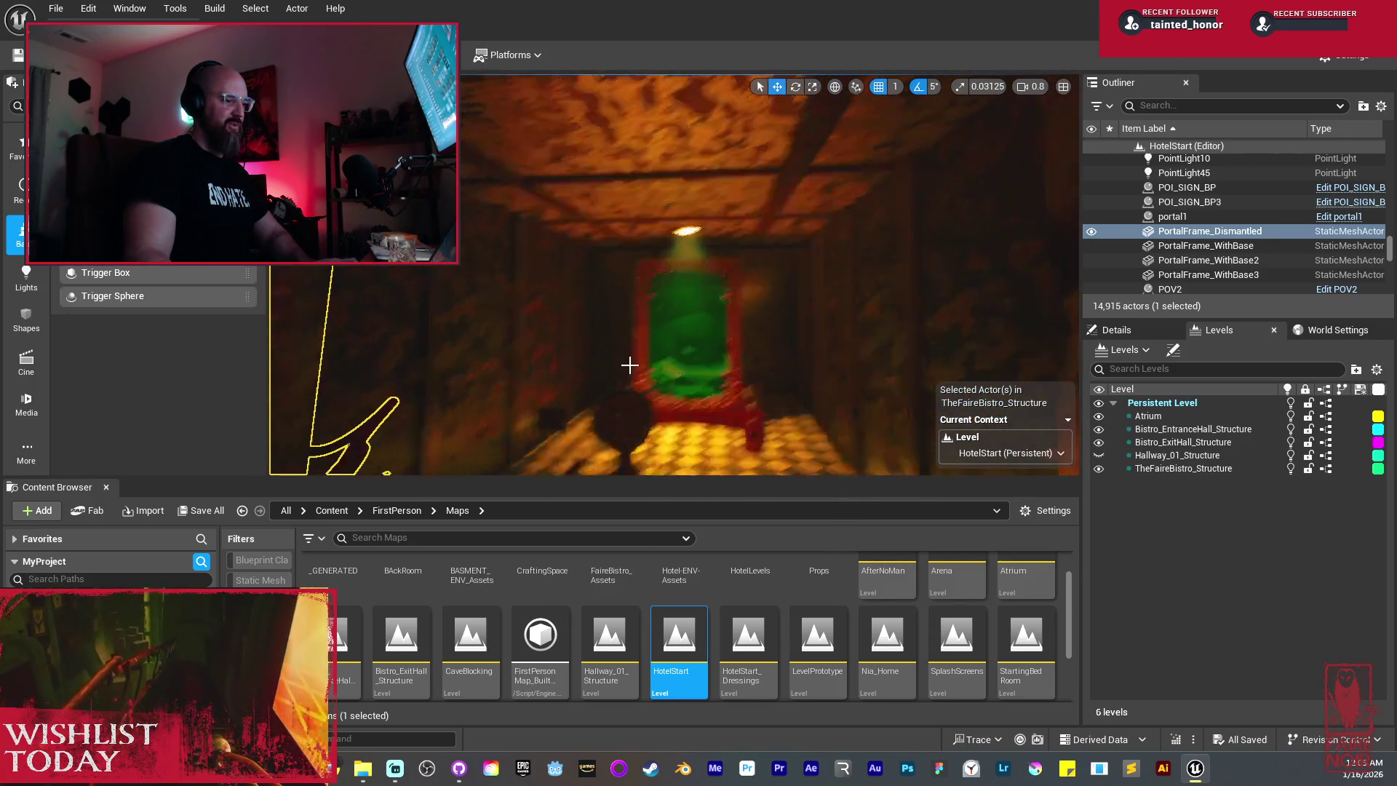
drag(722, 343, 689, 338)
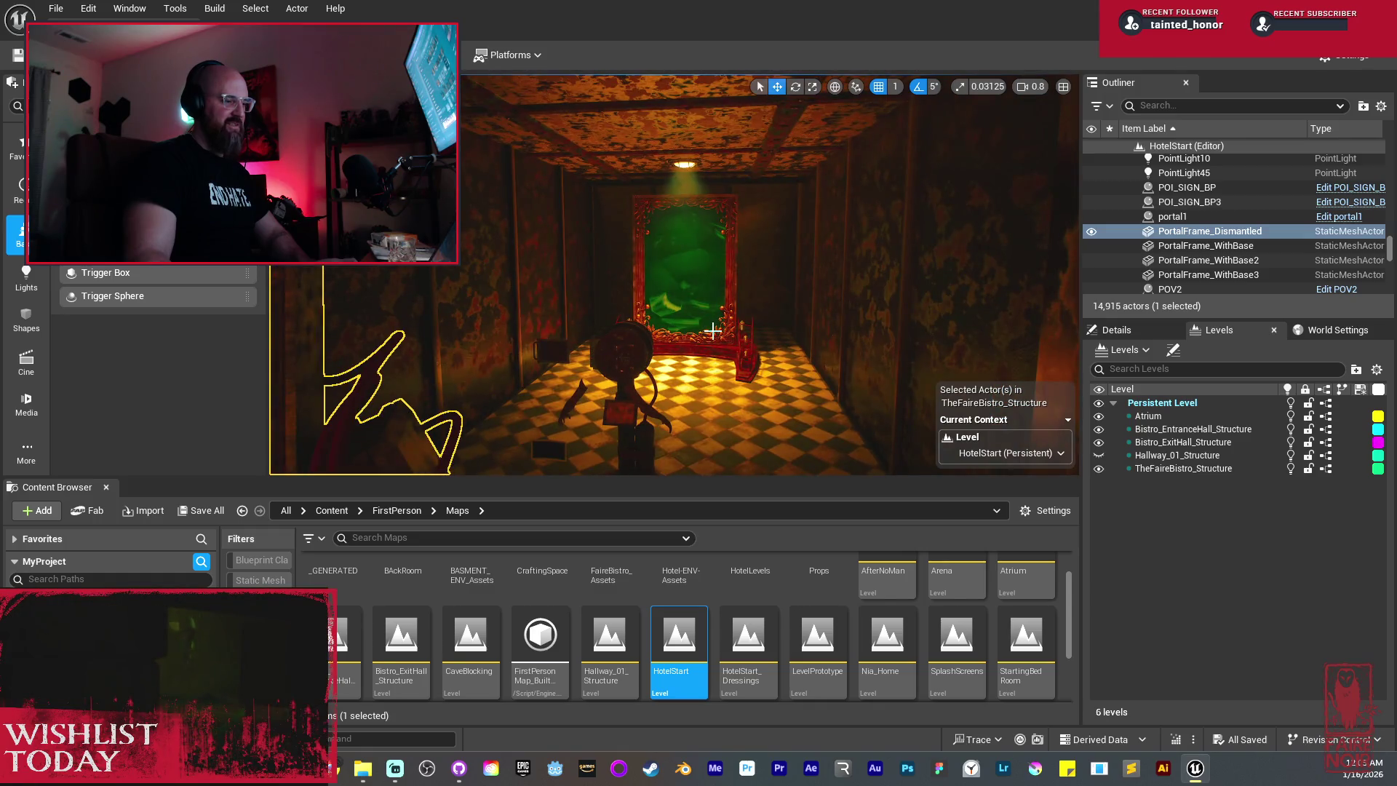
drag(415, 324, 419, 305)
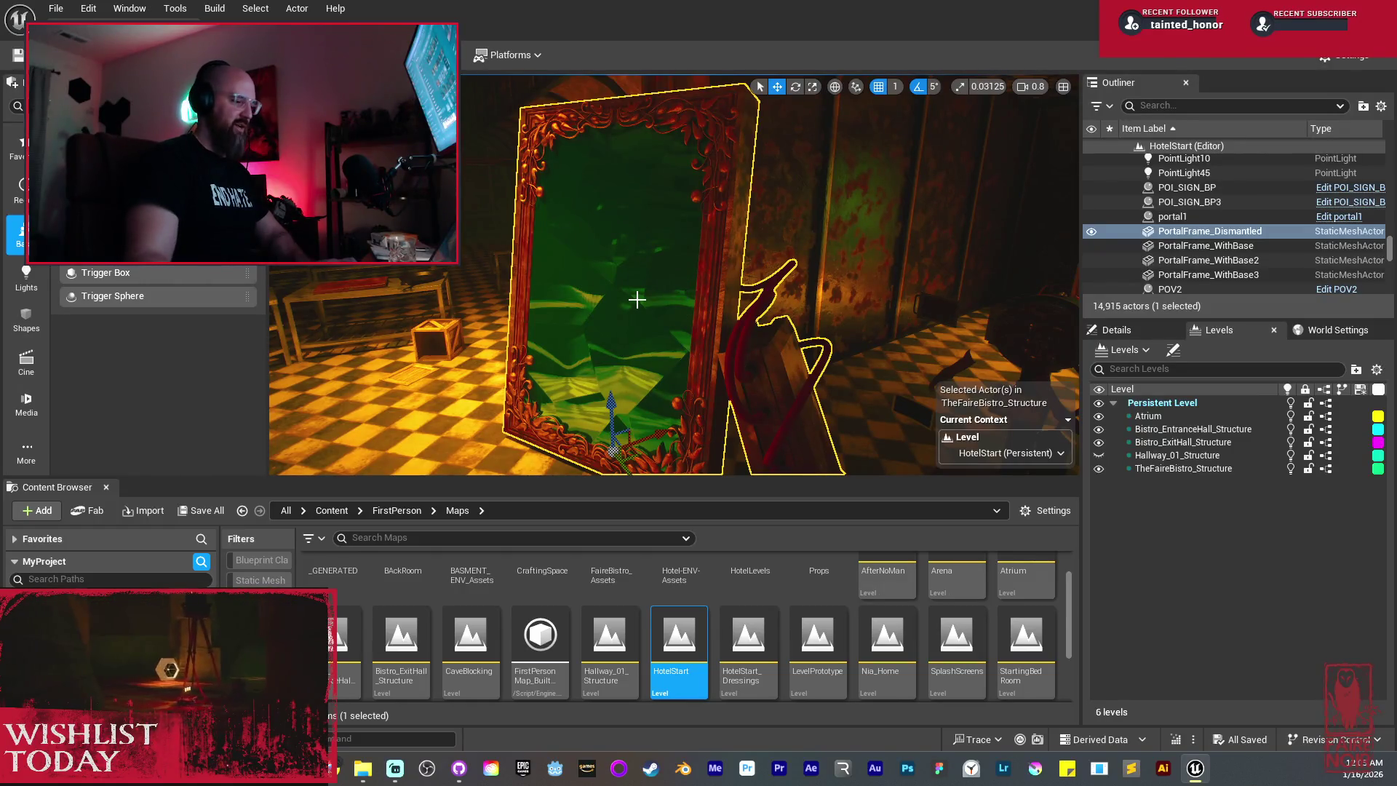
drag(636, 300, 636, 299)
Step: Deselect the portal frame while facing the red-carpeted corridor toward the lit doorway
key(Escape)
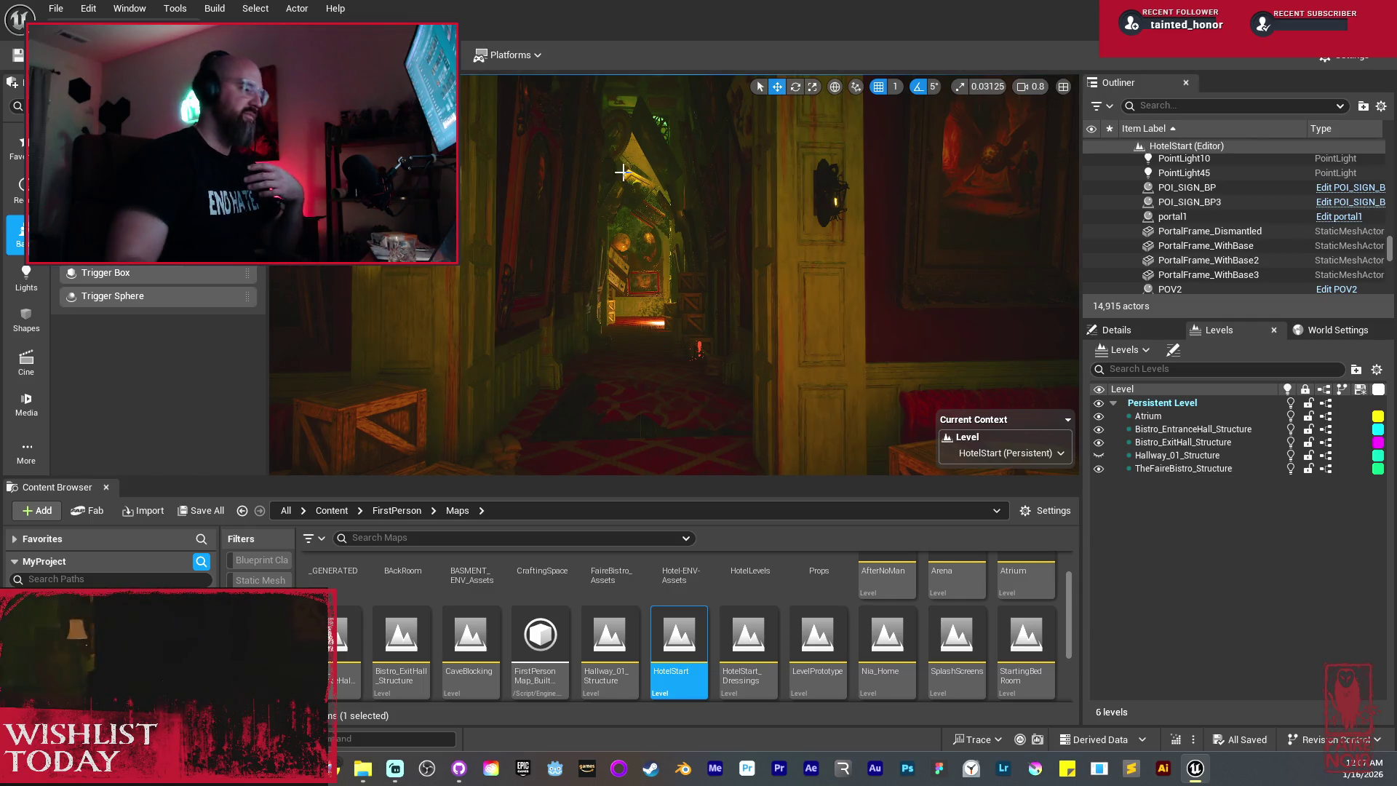
Step: Select WallLamp_Iron_BP21 and review its PointLight: intensity 5.0, colour 58/50/29, attenuation radius 130
drag(627, 246, 524, 327)
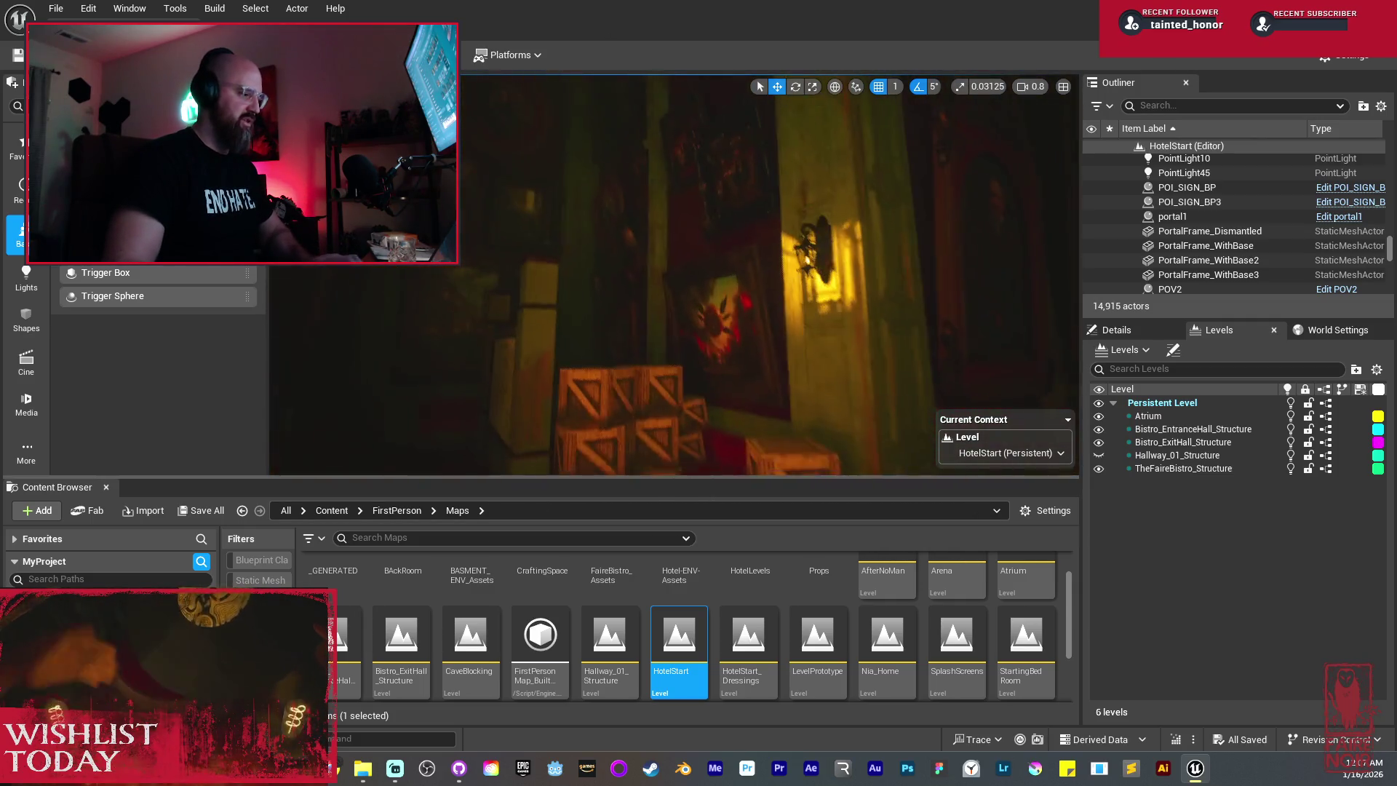
click(787, 276)
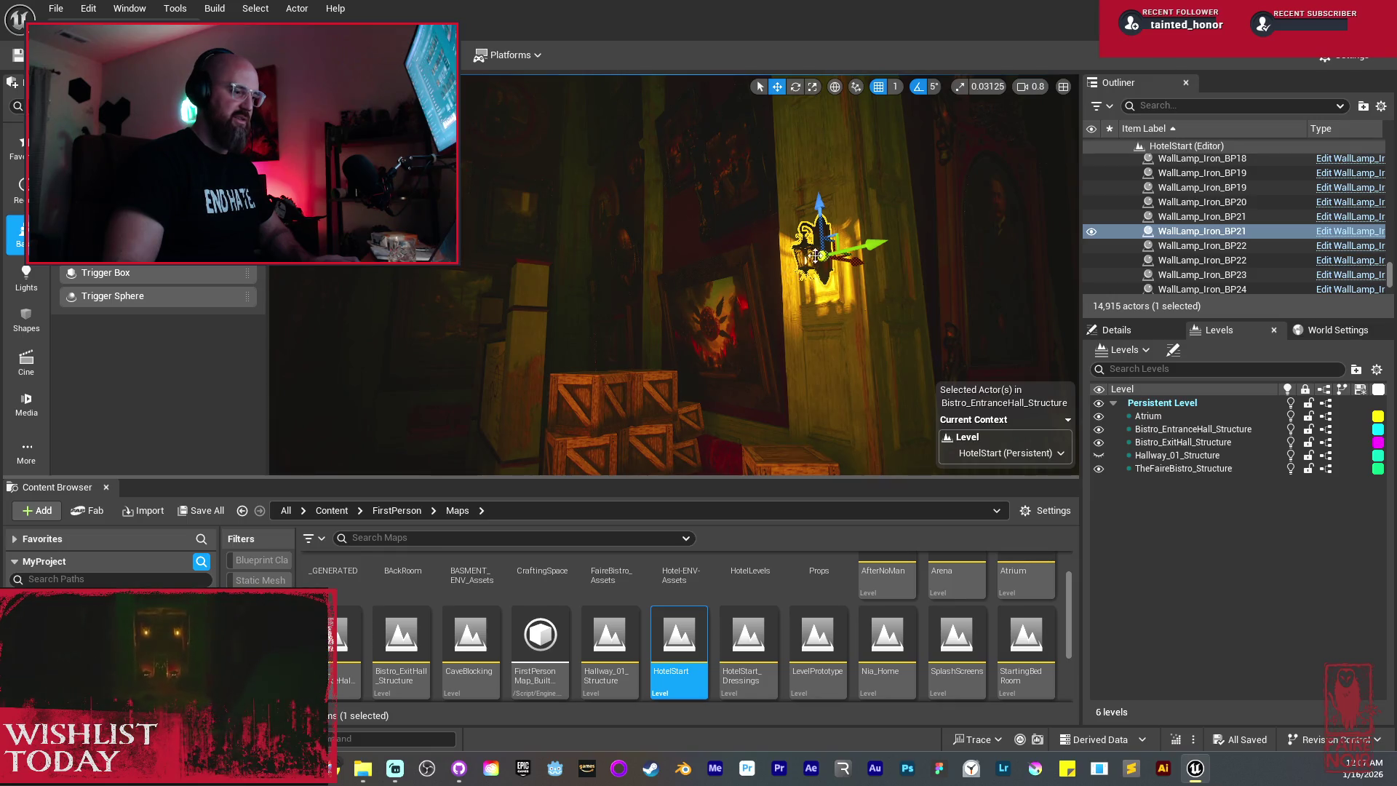
click(1115, 329)
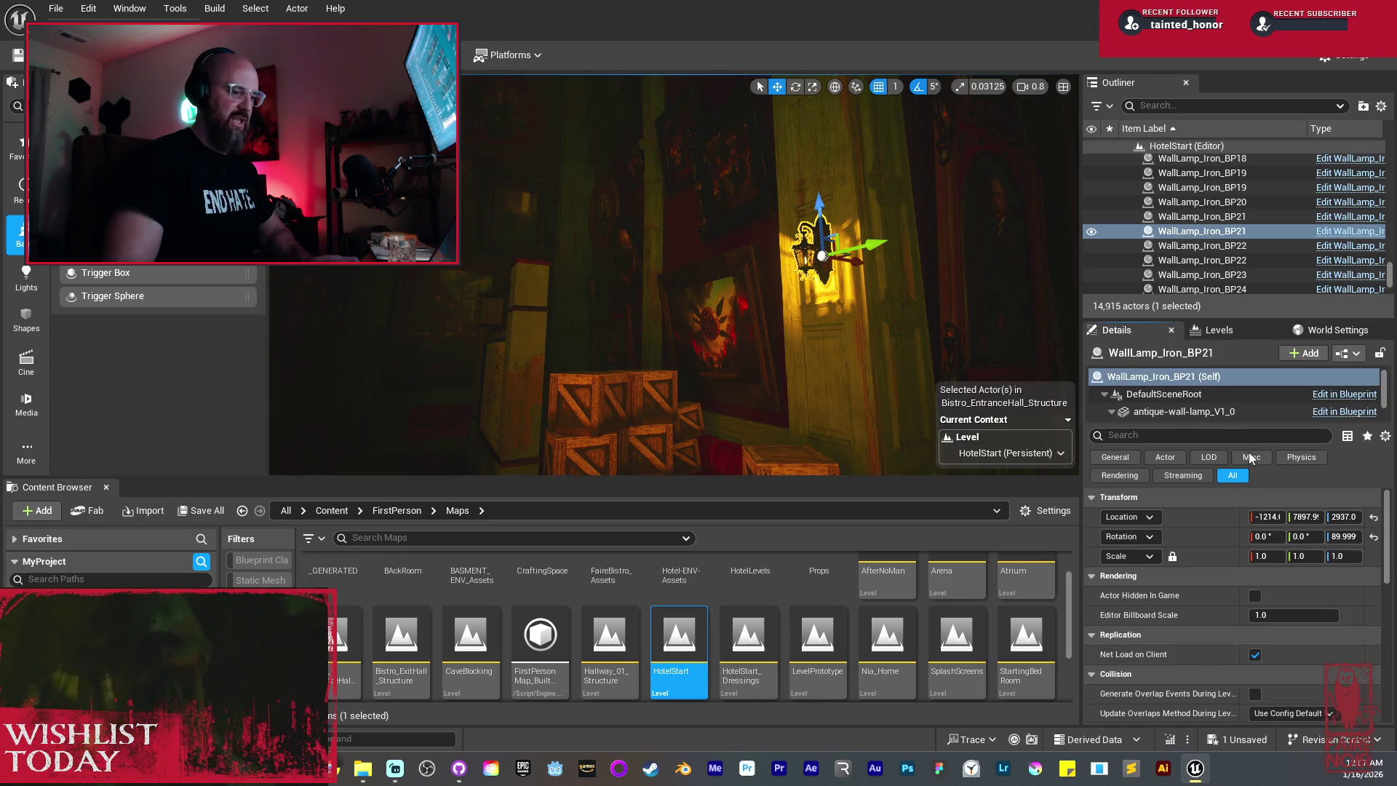
scroll(1184, 405, down, 1)
click(1178, 410)
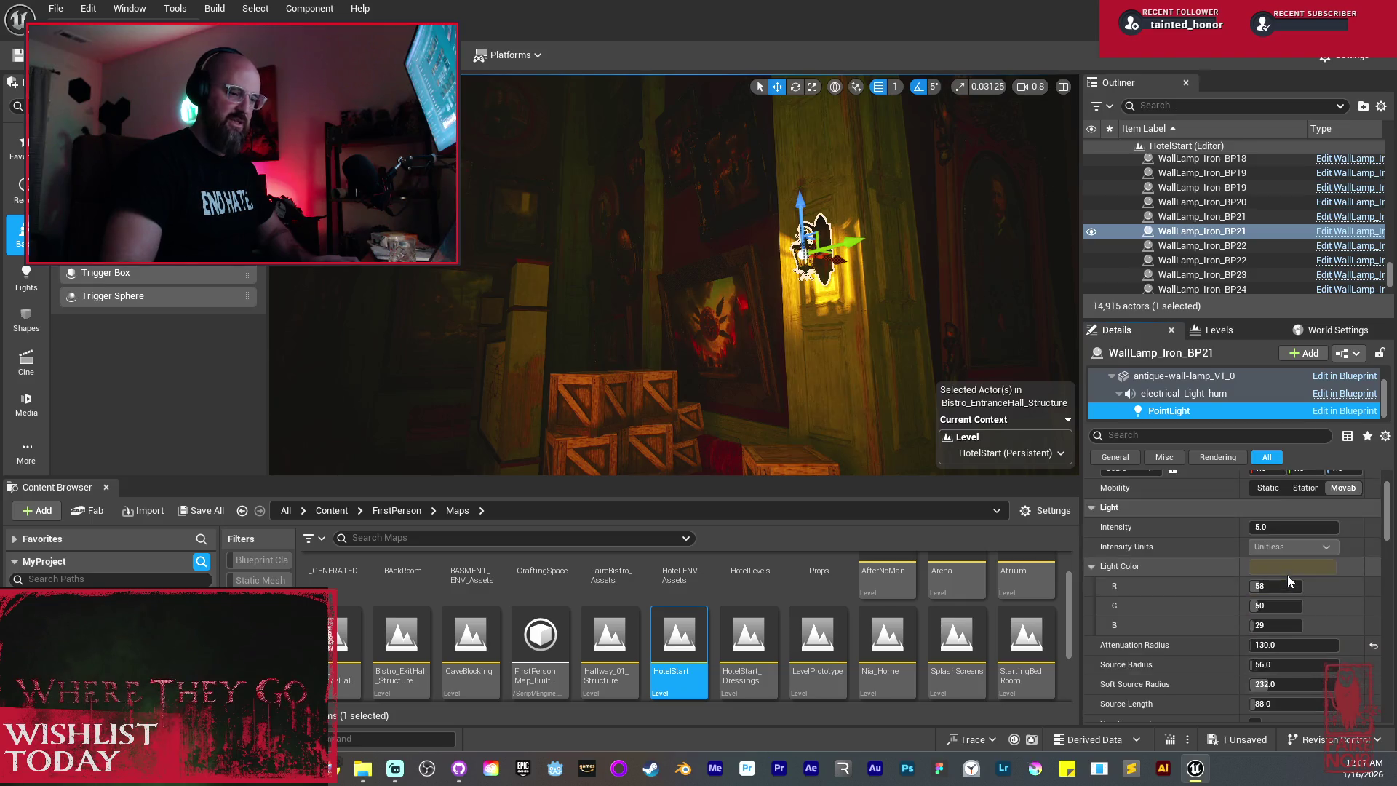
scroll(1287, 575, down, 4)
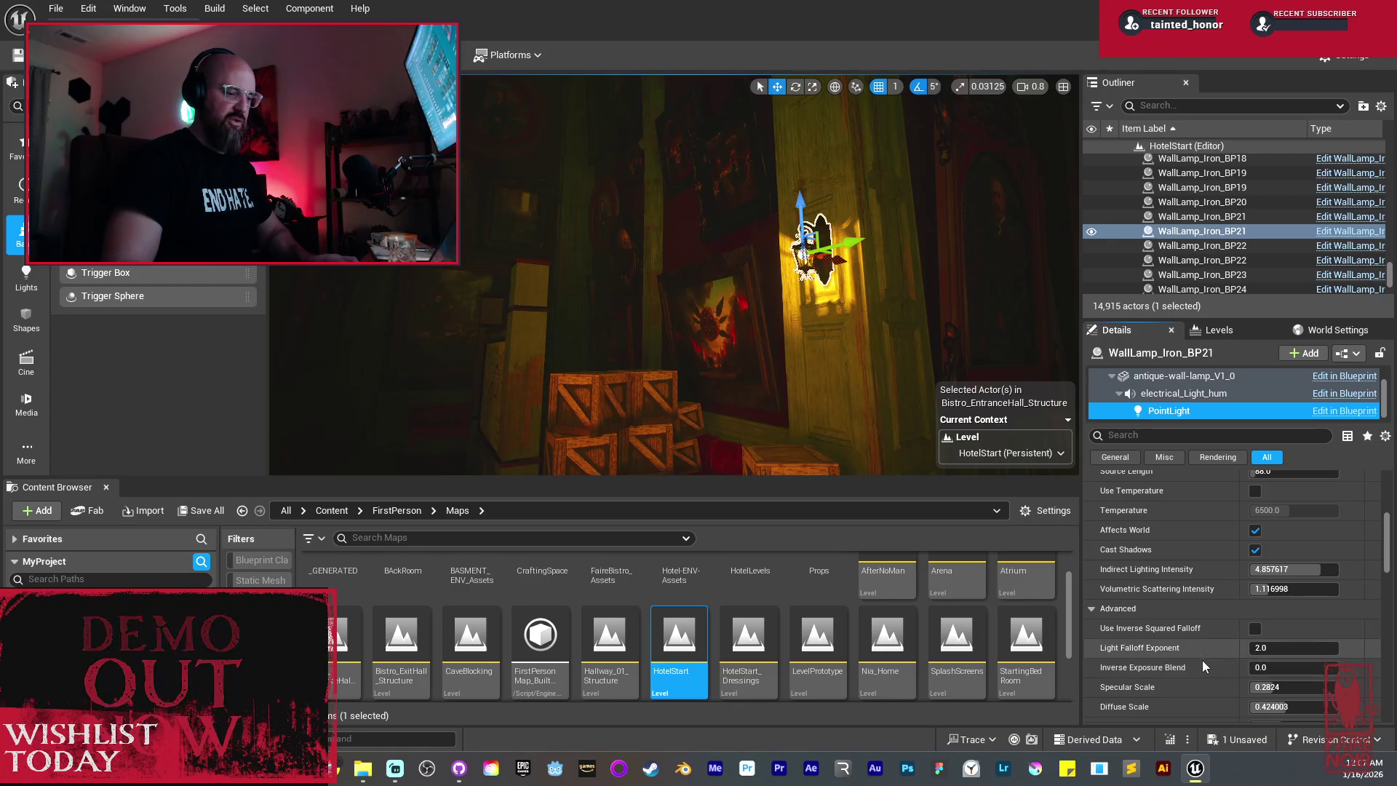
scroll(1229, 633, up, 3)
scroll(1230, 602, up, 2)
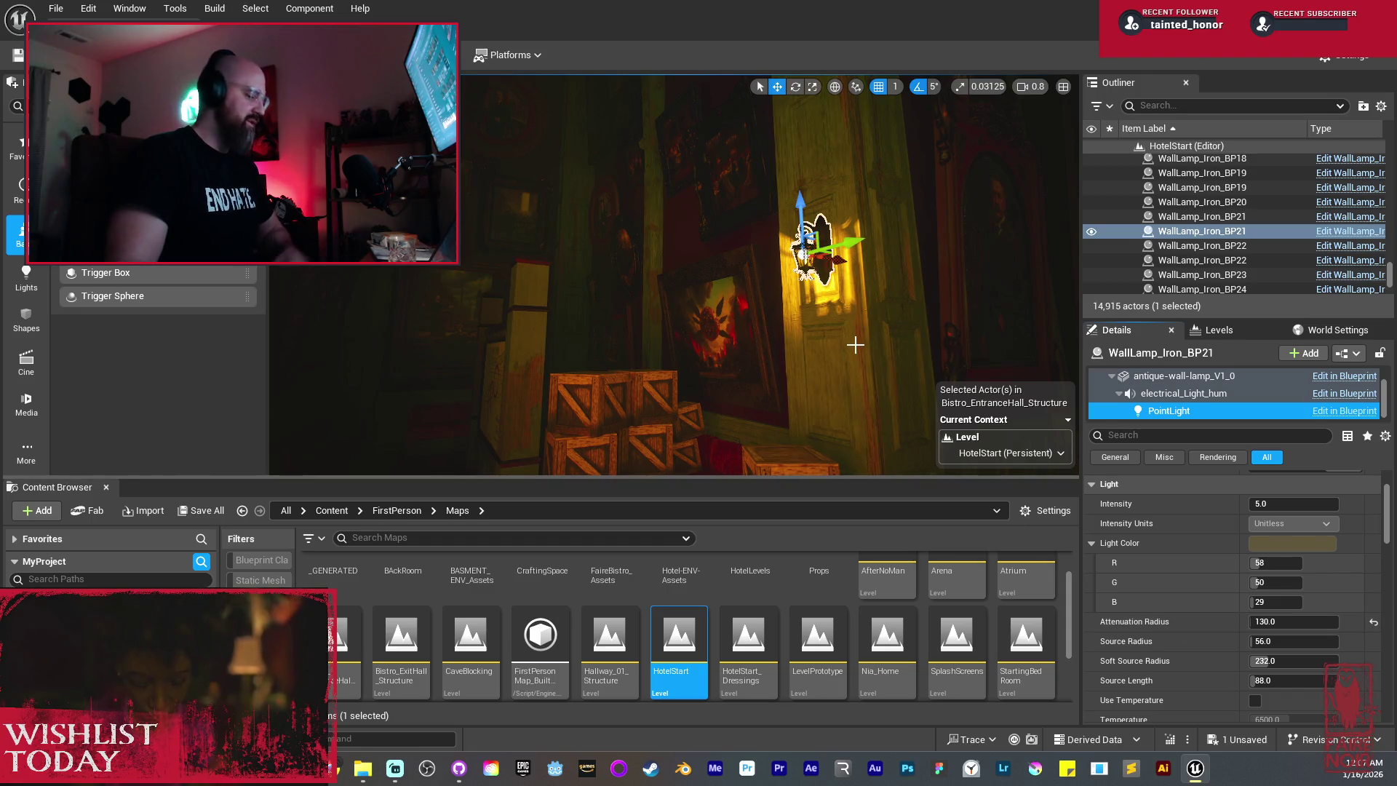
mouse_move(755, 342)
mouse_down()
mouse_move(727, 320)
mouse_move(731, 288)
mouse_move(640, 371)
mouse_move(752, 324)
mouse_up()
Step: Check the pillar's extra PointLight in Game View, focus on it, and delete it, leaving 14,914 actors
click(703, 323)
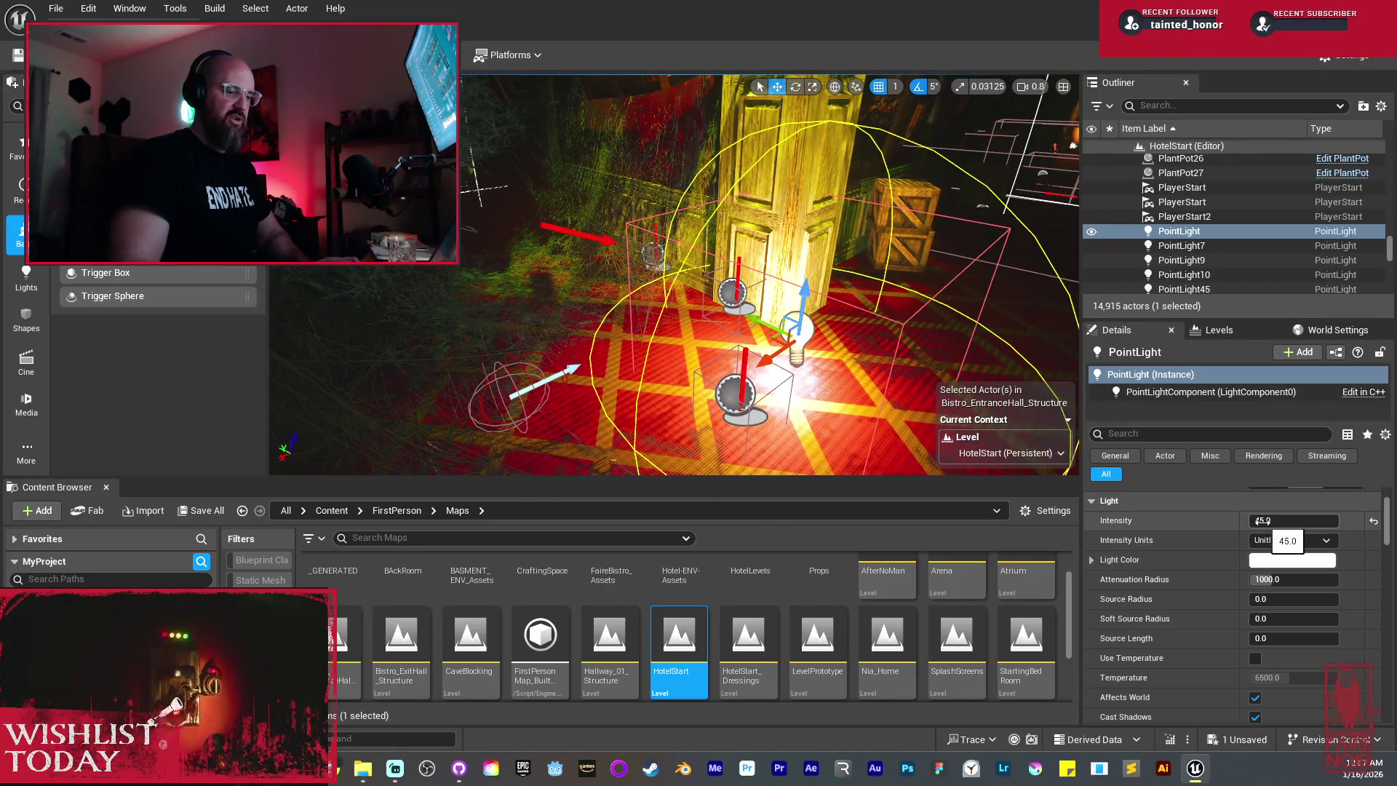
scroll(1288, 568, down, 5)
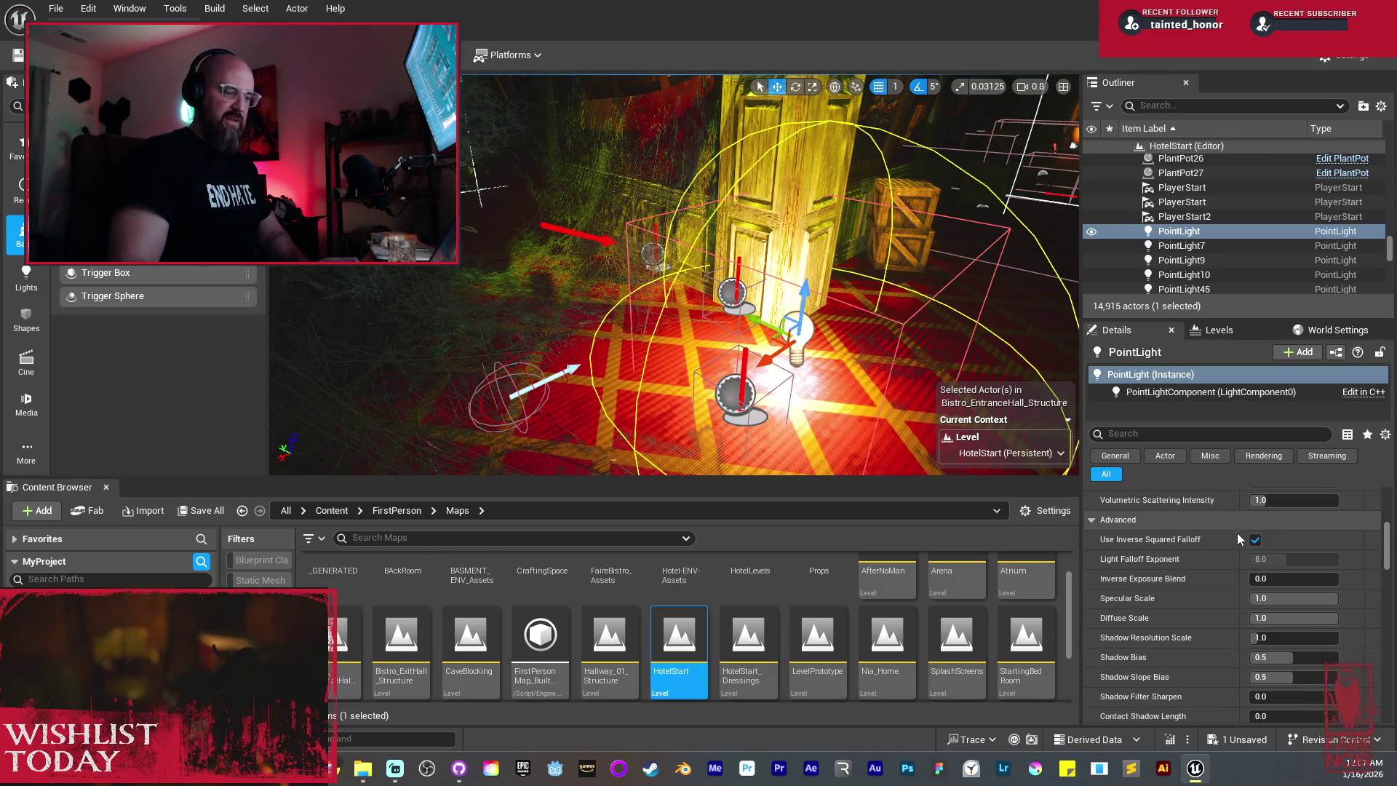
key(g)
drag(748, 294, 627, 374)
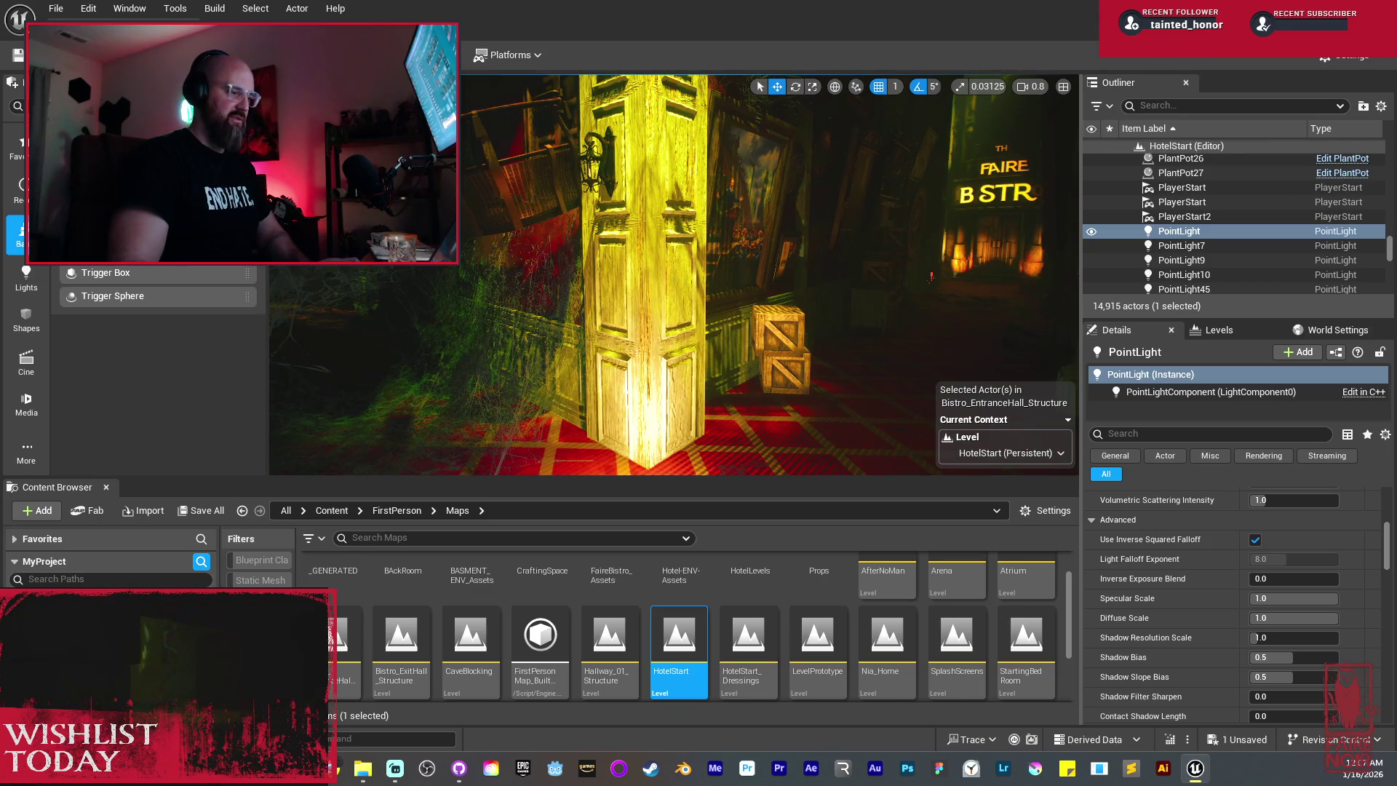
key(f)
key(g)
drag(651, 366, 651, 366)
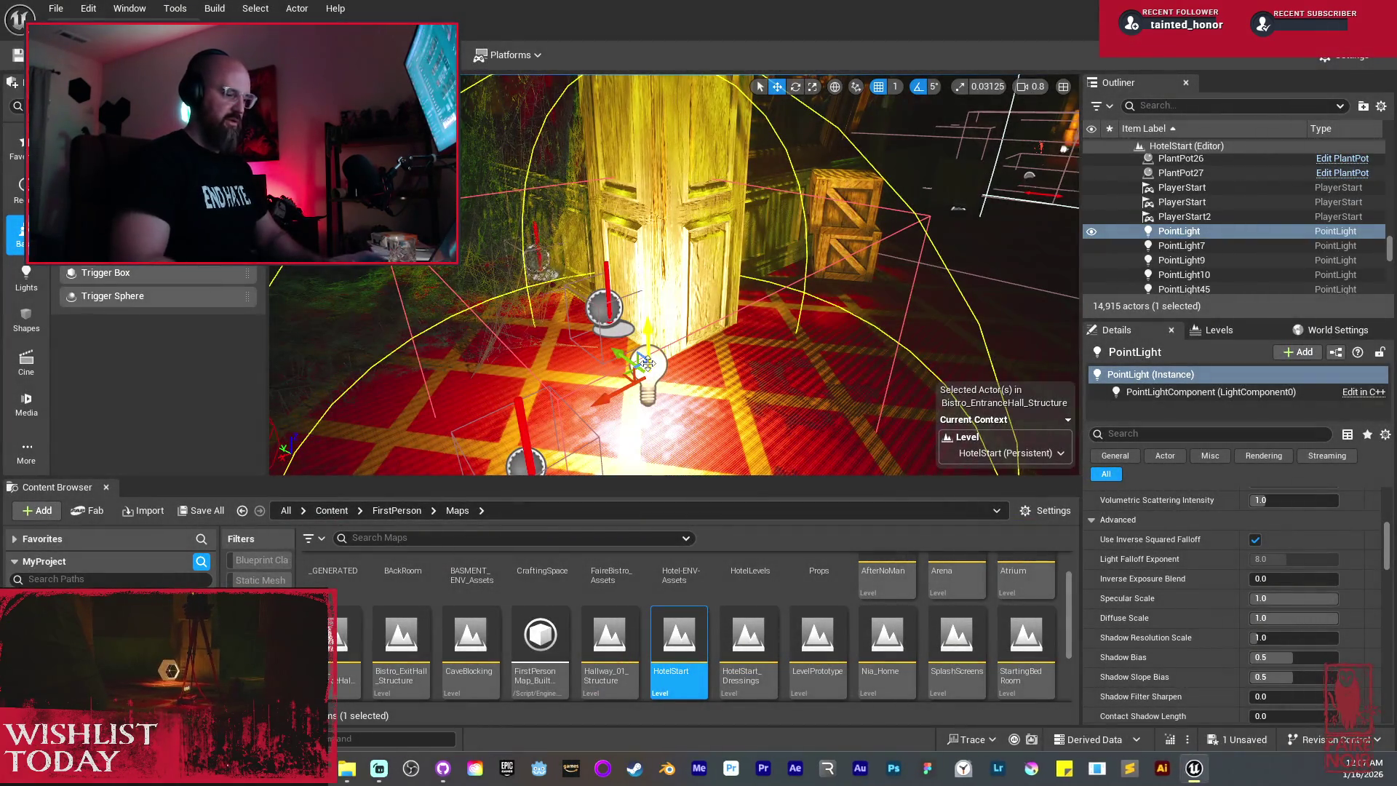
key(Delete)
drag(651, 363, 623, 341)
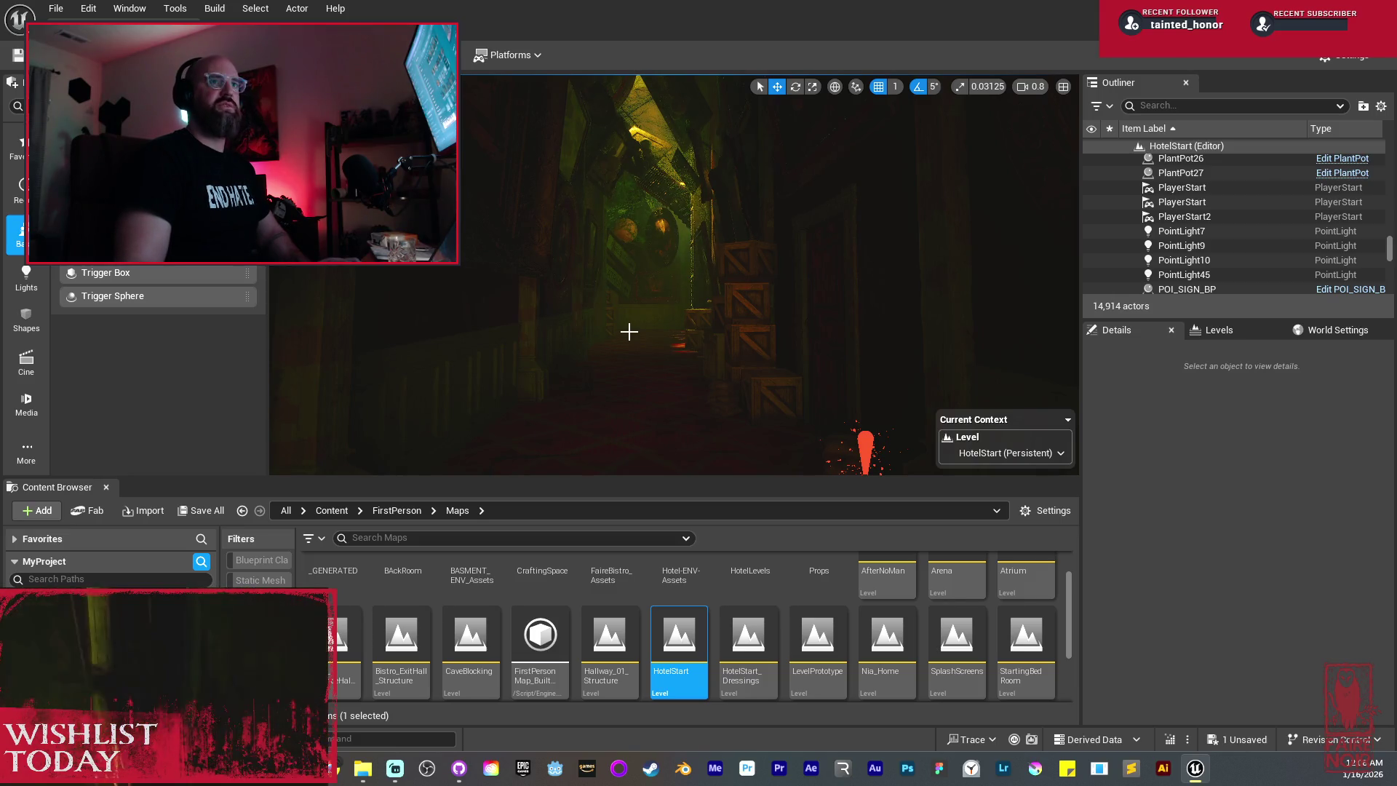
Step: Fly down the corridor, show the Levels list, and approach the FPO Map of Area sign
drag(628, 332, 629, 332)
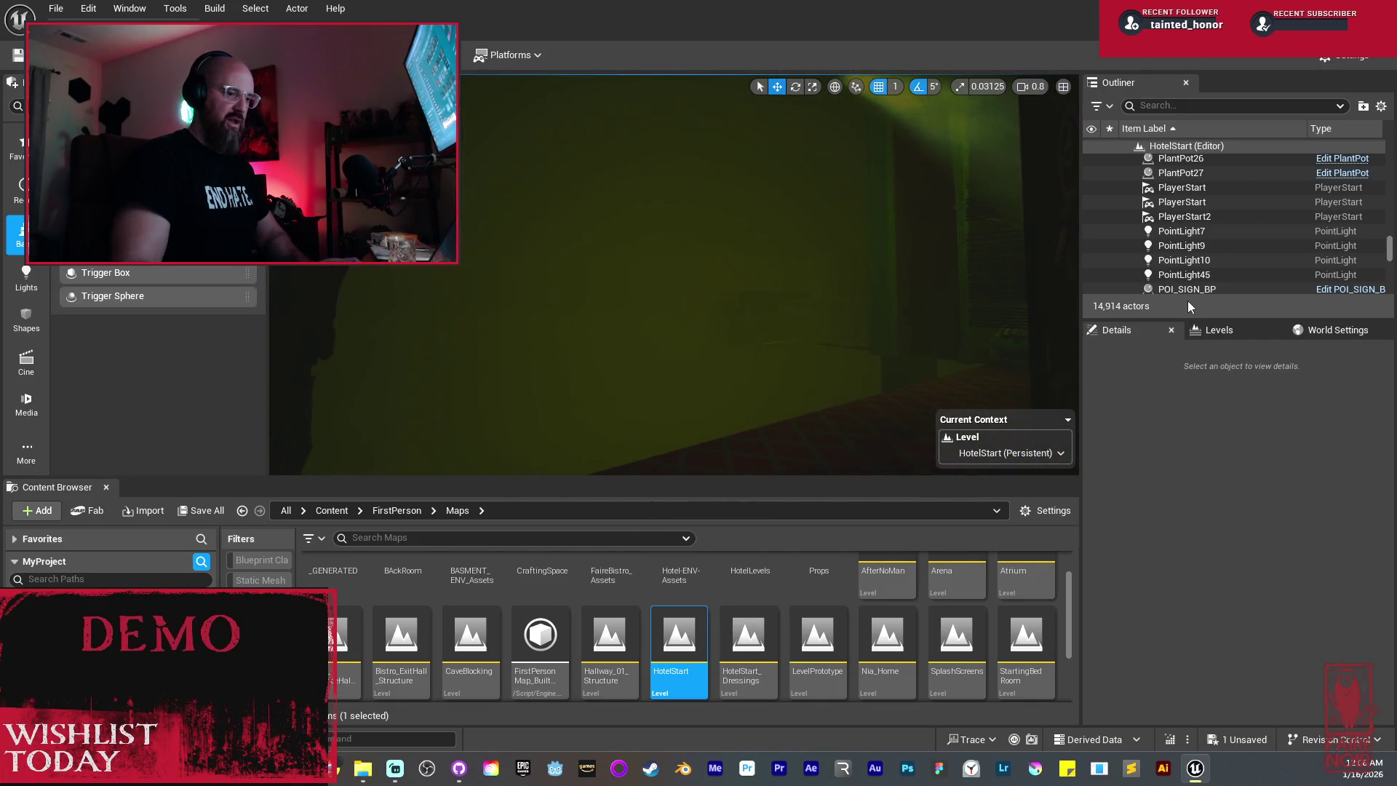
click(1218, 331)
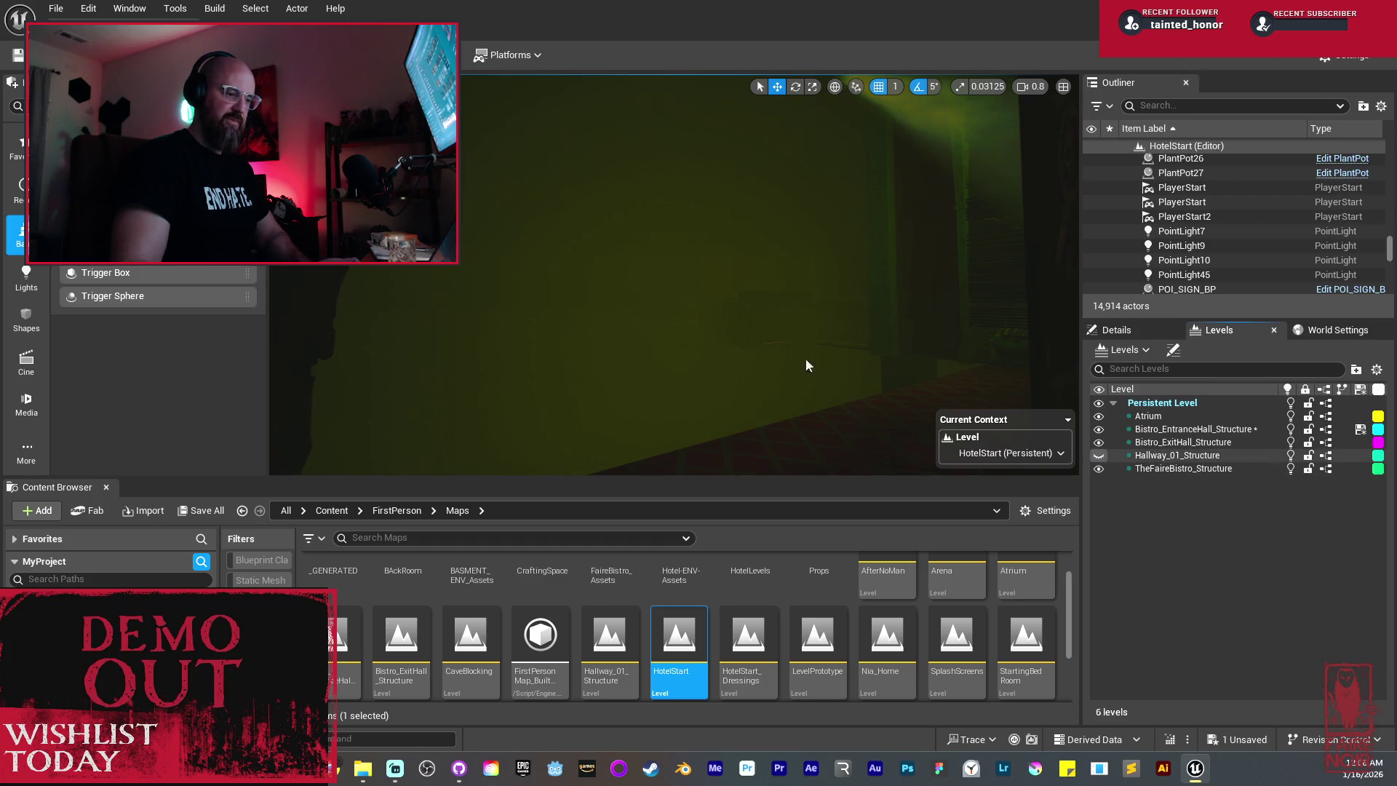
drag(793, 348, 748, 276)
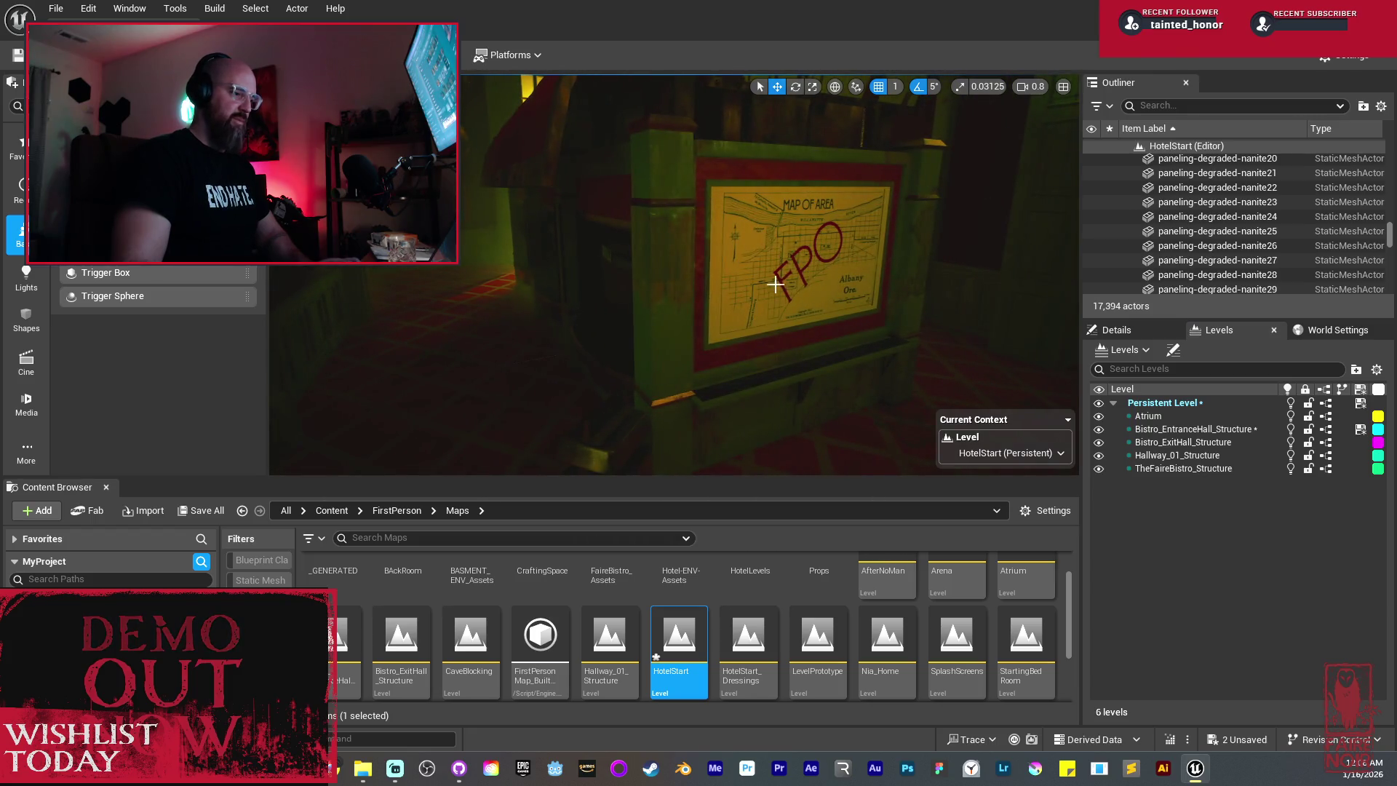
scroll(776, 276, up, 5)
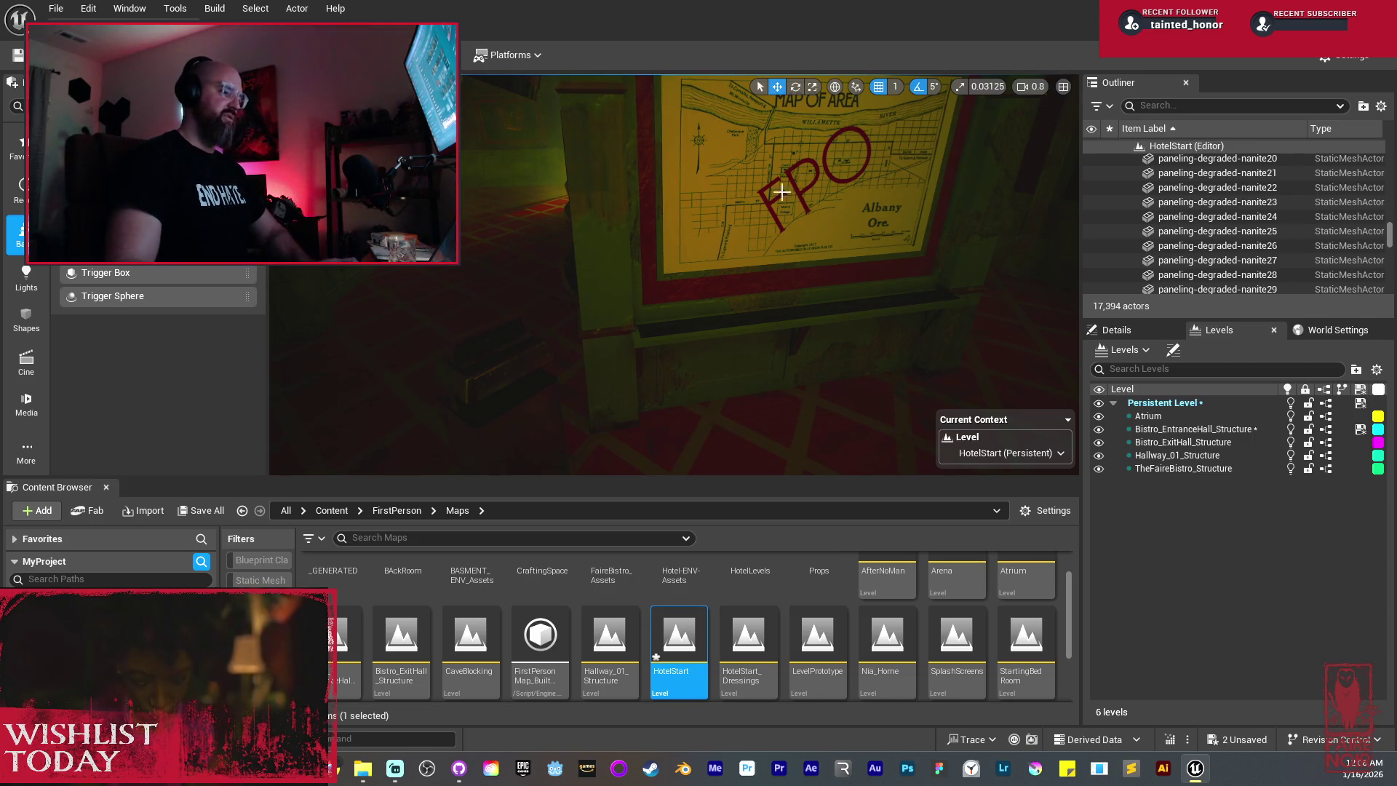
scroll(783, 269, down, 3)
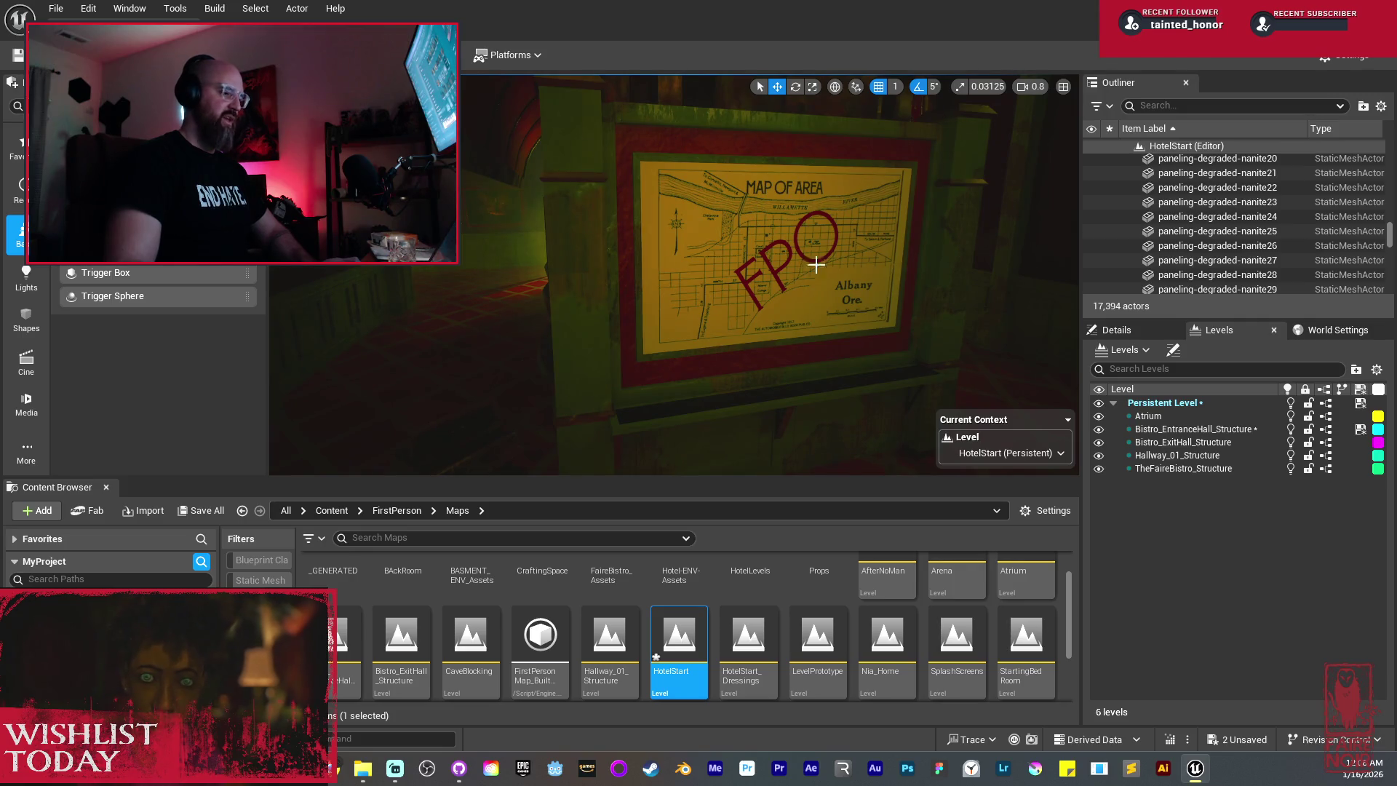
mouse_move(806, 279)
mouse_down()
mouse_move(779, 254)
mouse_move(633, 254)
mouse_up()
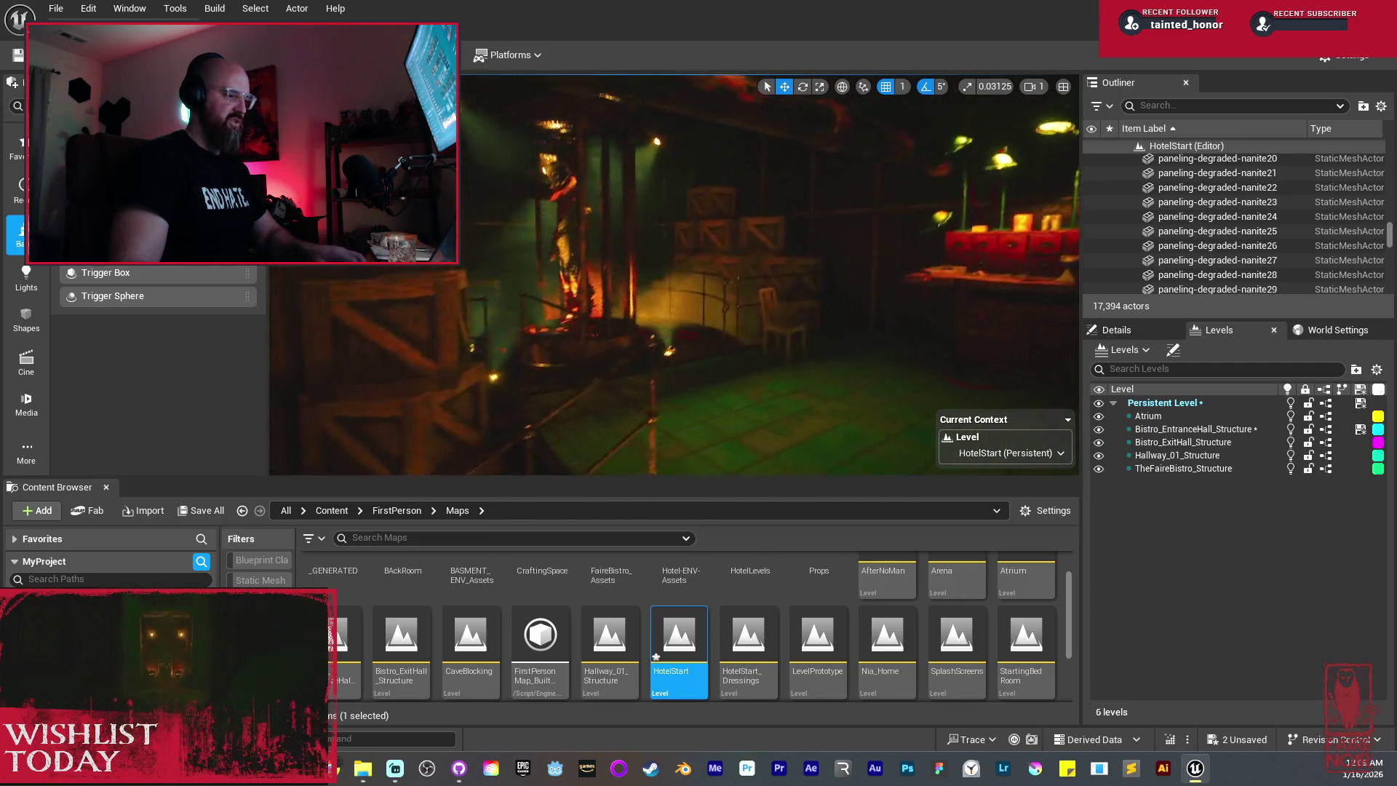
Step: Lower camera speed to 0.6, fly past the lit stage toward the balcony, and go full-screen
scroll(674, 275, down, 2)
scroll(674, 275, down, 1)
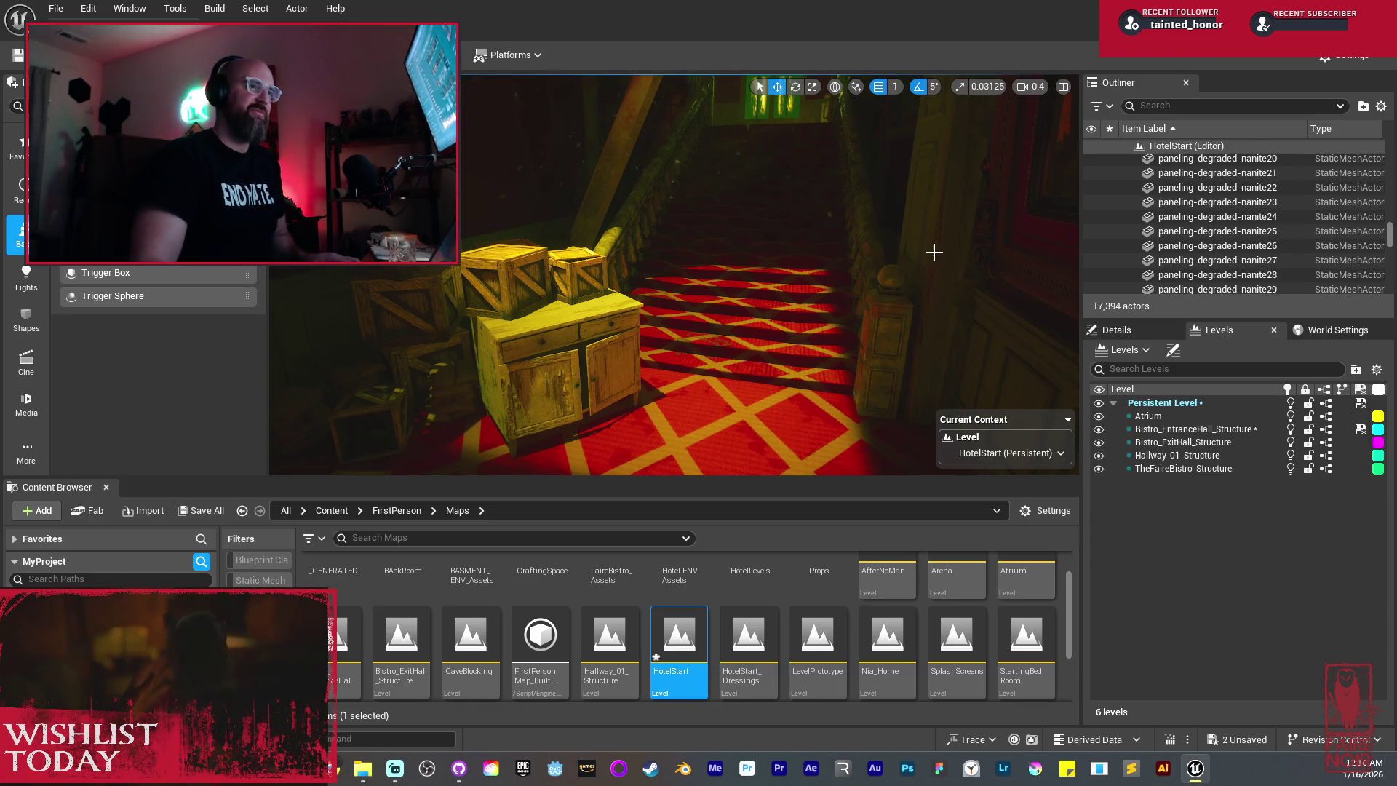
mouse_move(731, 320)
mouse_down()
mouse_move(744, 218)
mouse_move(738, 306)
mouse_move(656, 305)
mouse_move(730, 317)
mouse_up()
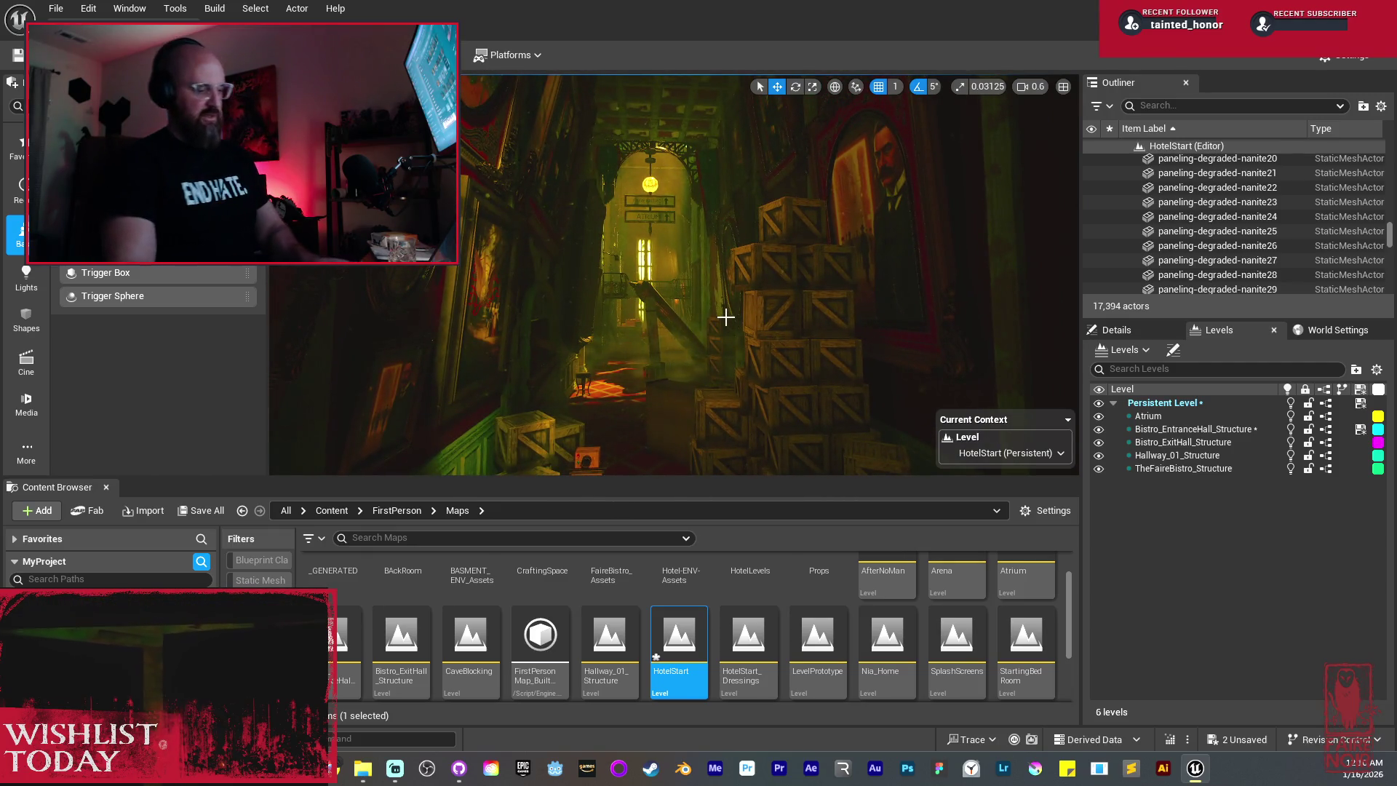
key(F11)
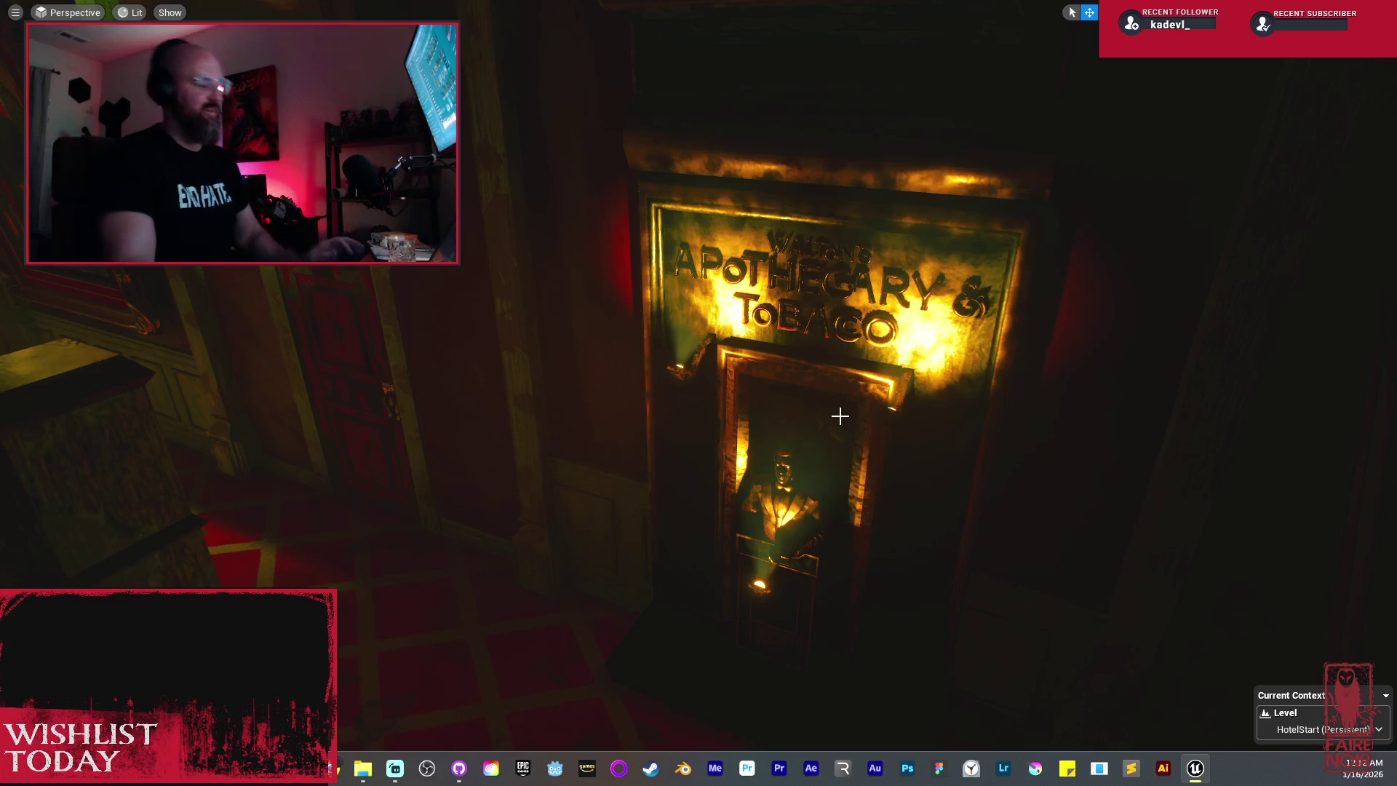
Step: Sweep the camera back to the landing with the FPO map, crates and lit STAFF ONLY sign
drag(716, 383, 568, 357)
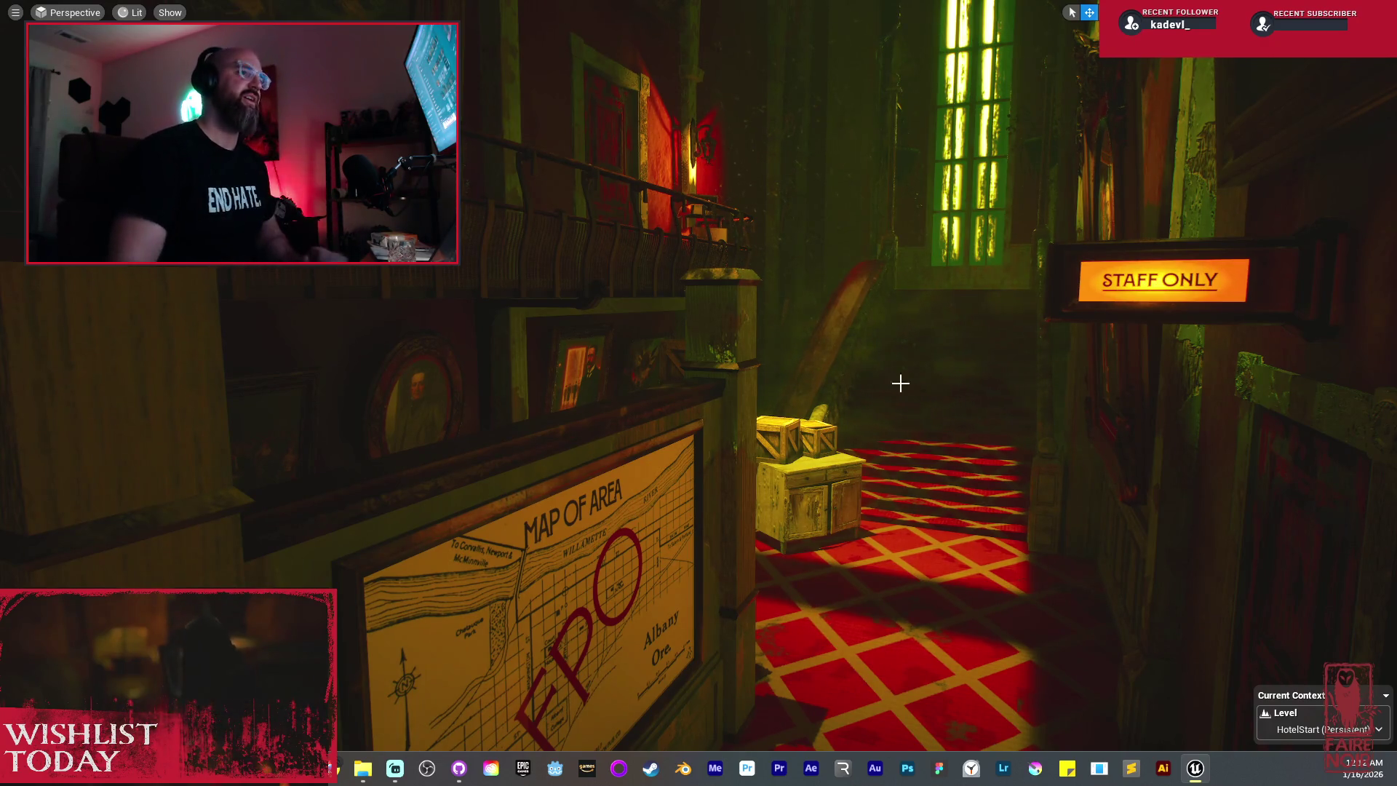
Step: After briefly switching applications, fly the camera forward into the dark empty frame on the green-lit wall
key(alt+Tab)
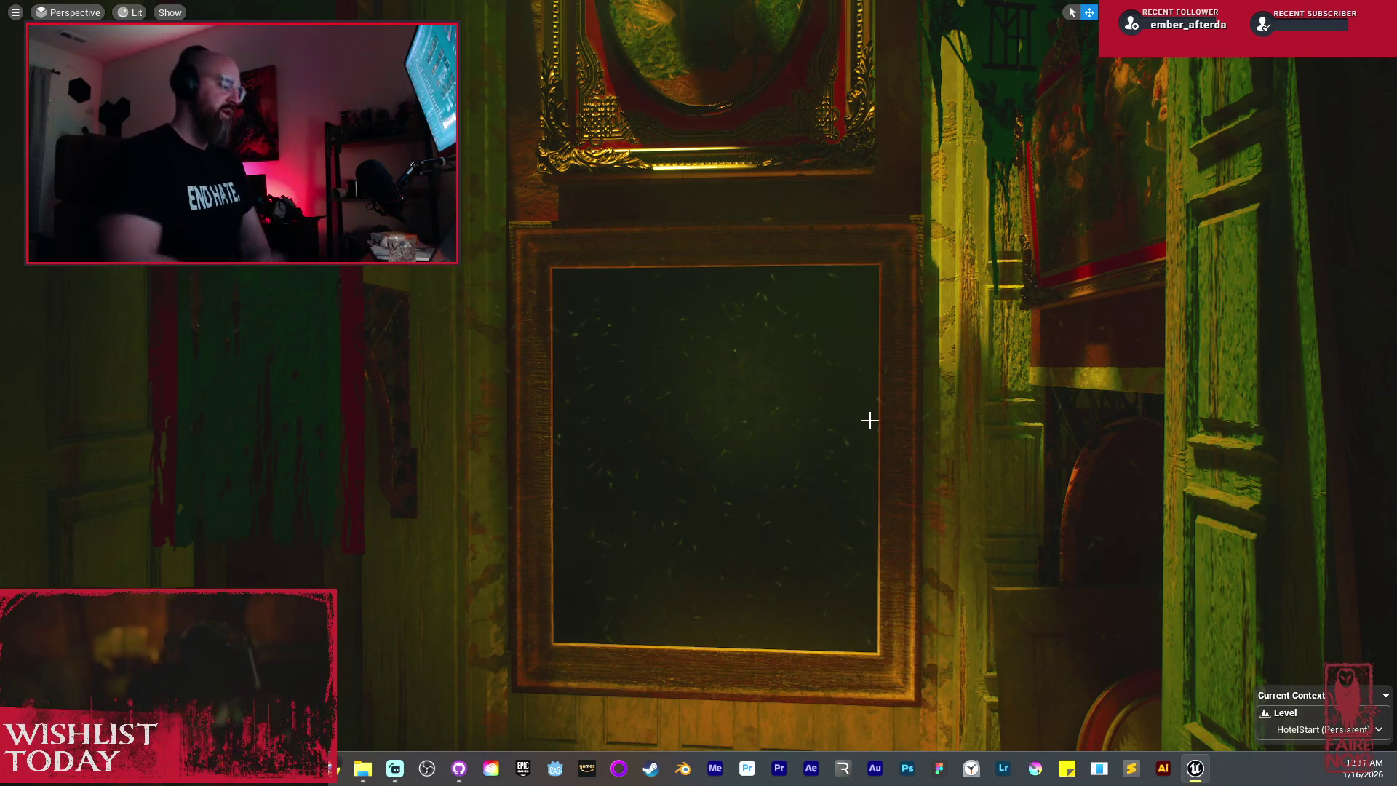
mouse_move(780, 357)
mouse_down()
mouse_move(790, 269)
mouse_move(787, 309)
mouse_move(756, 306)
mouse_move(793, 306)
mouse_move(779, 292)
mouse_move(787, 305)
mouse_up()
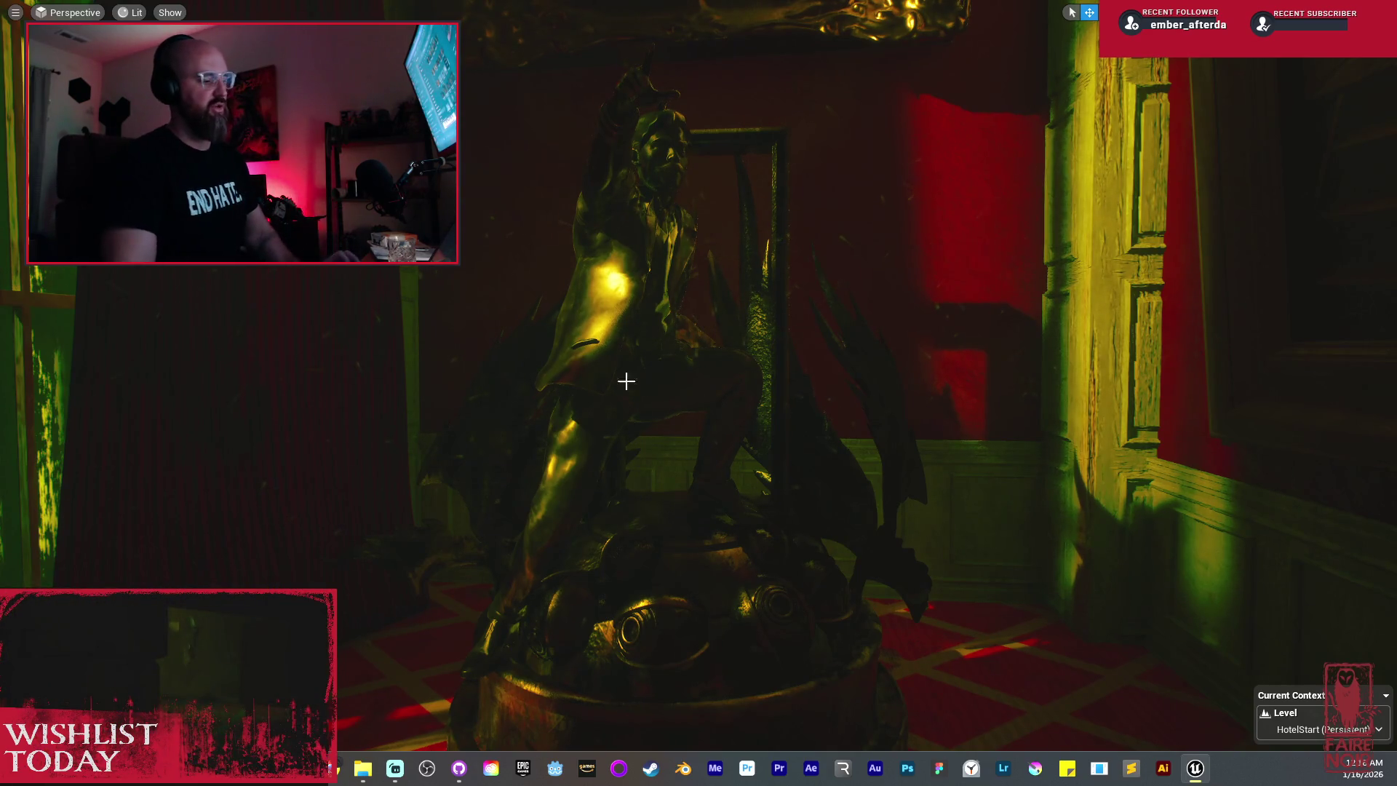
Step: Move past the bronze statue into the long lamp-lit hallway with the red bench
drag(697, 367, 742, 362)
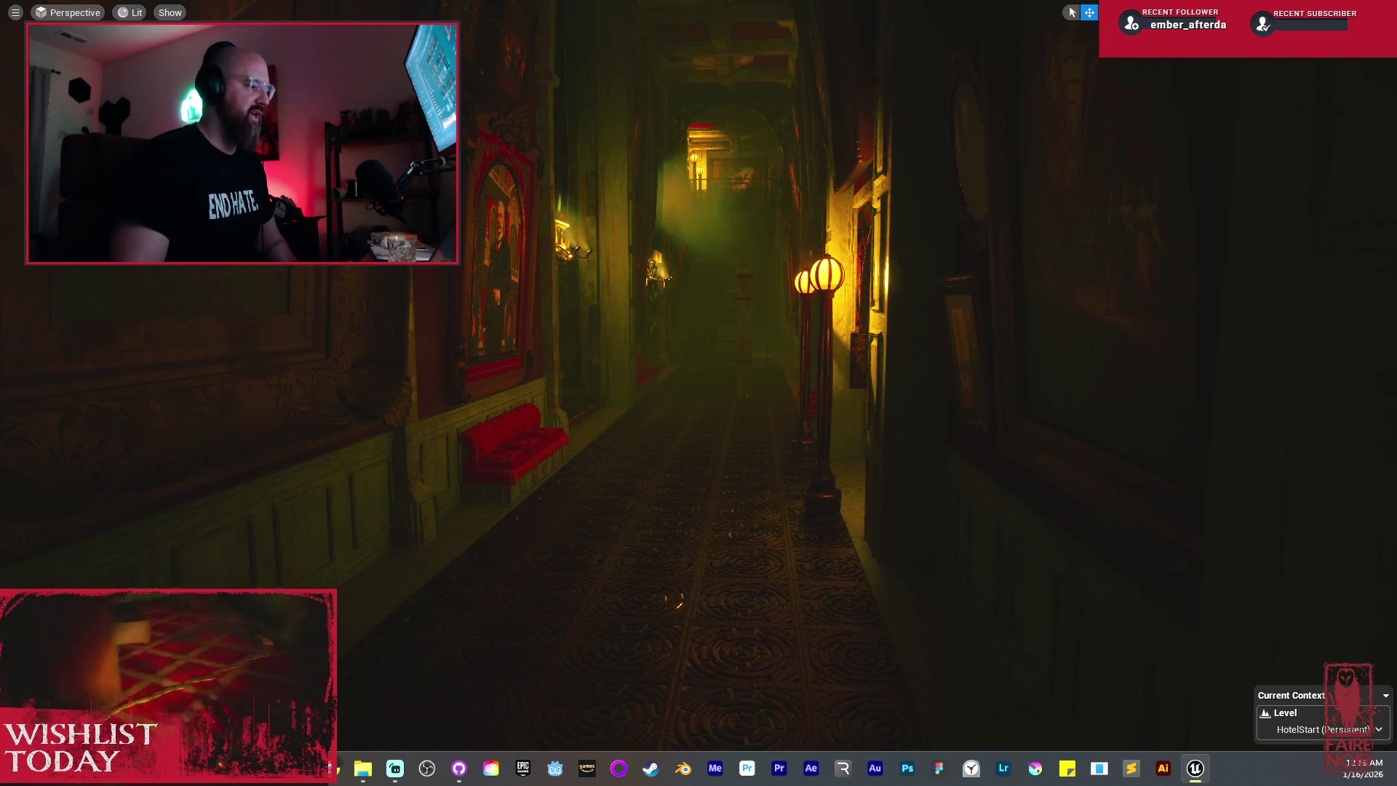
Step: Fly down the corridor to the lit doorway with two lamps and right-click the tall beam
drag(742, 364, 655, 363)
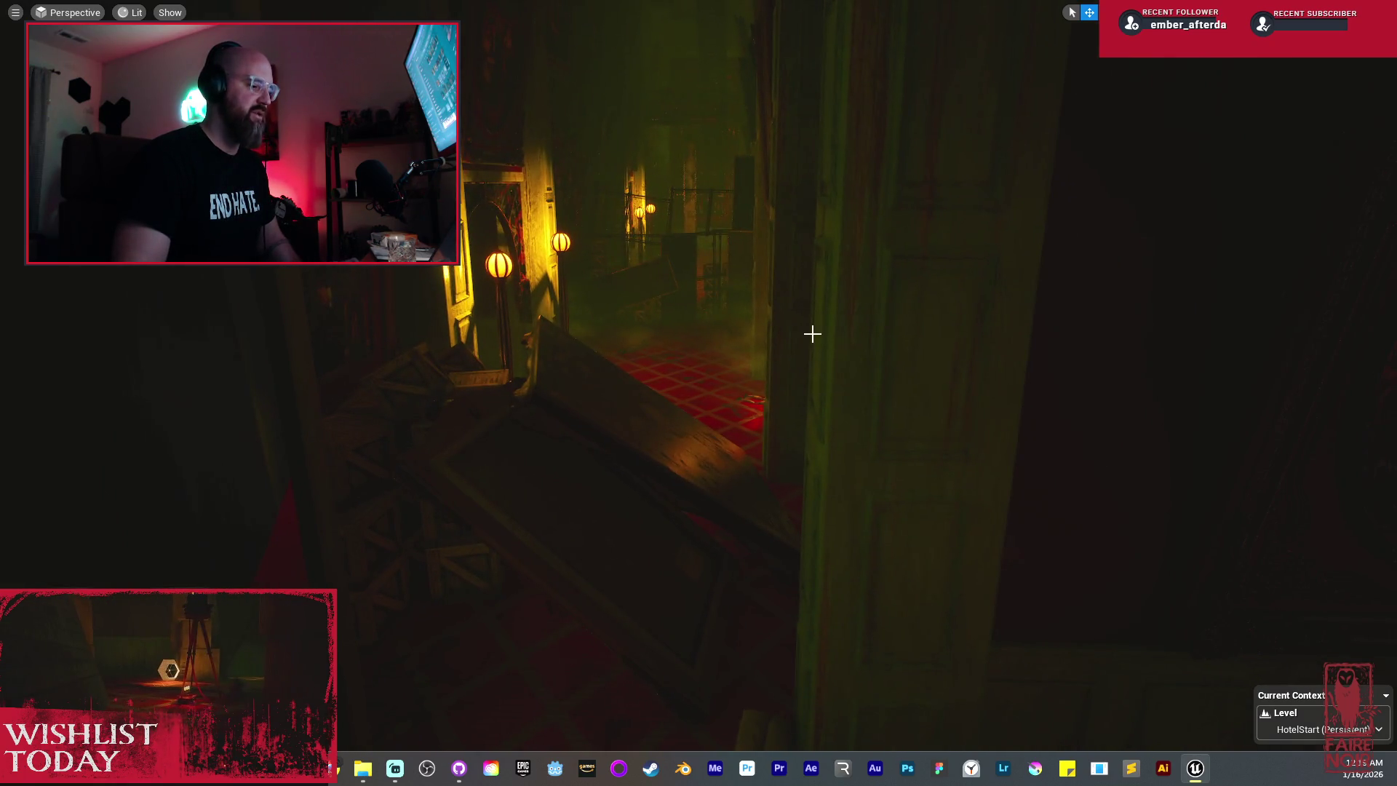
drag(786, 342, 785, 328)
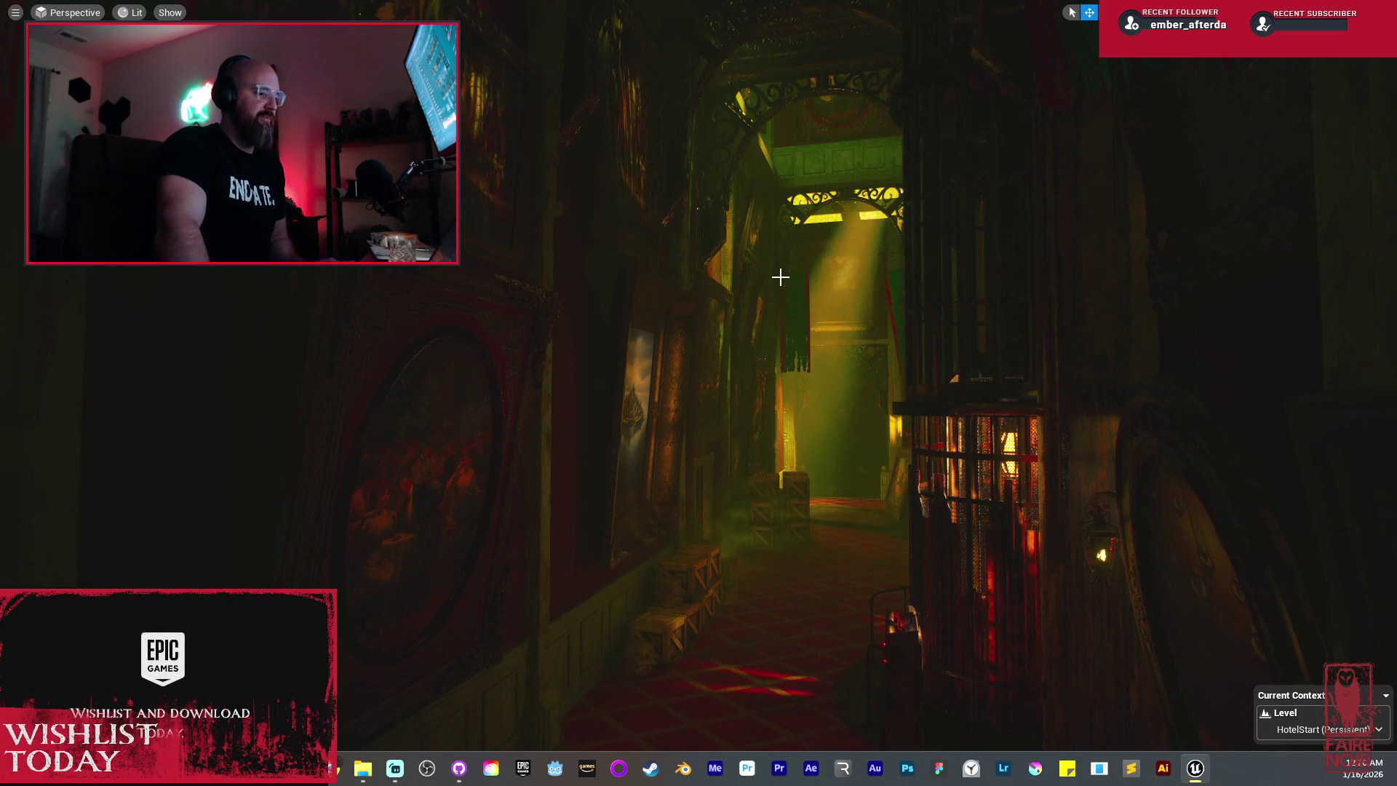
mouse_move(820, 387)
mouse_down()
mouse_move(655, 379)
mouse_move(655, 327)
mouse_move(662, 313)
mouse_move(823, 346)
mouse_up()
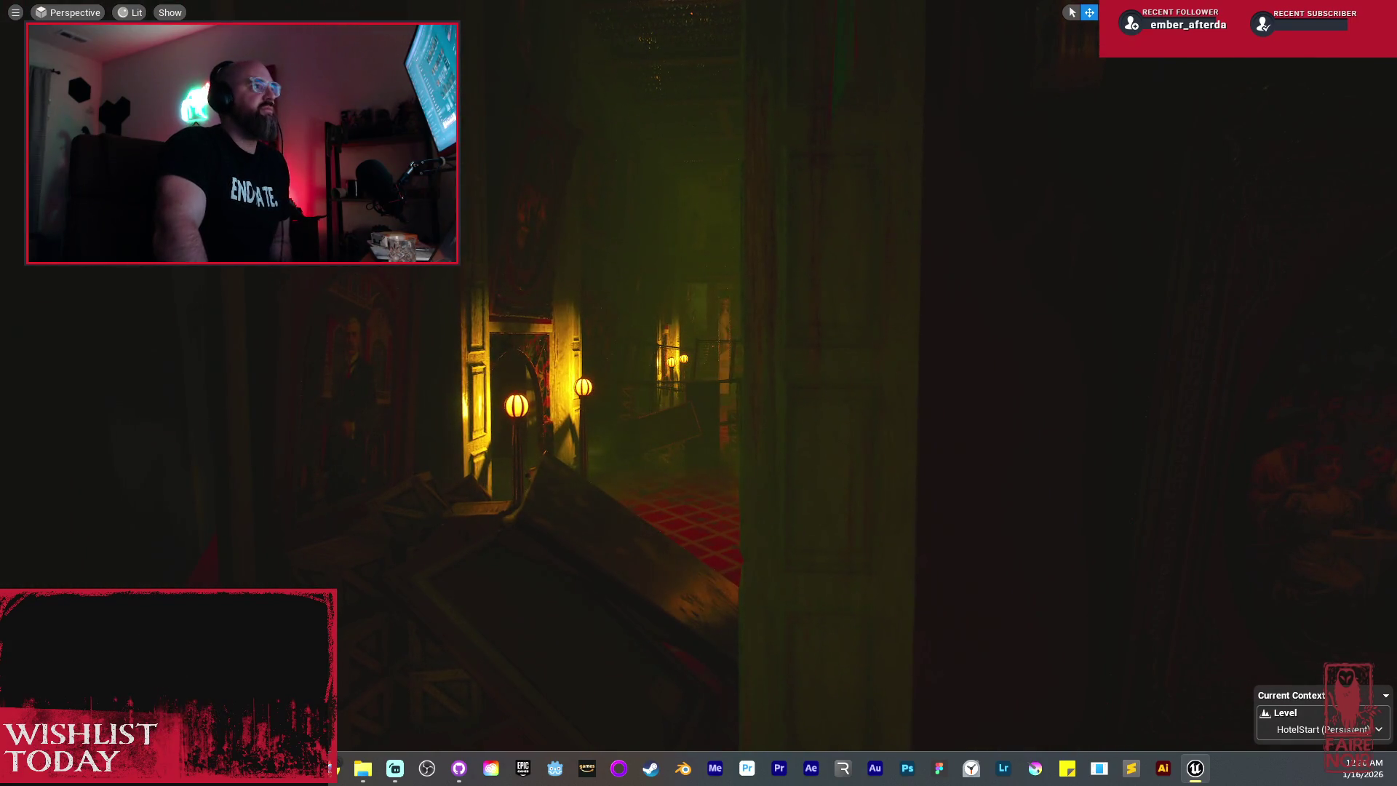
drag(808, 346, 804, 361)
right_click(804, 360)
Step: Dismiss the beam's menu, exit immersive mode with F11, and aim at the crate-lined red-carpet corridor
click(739, 68)
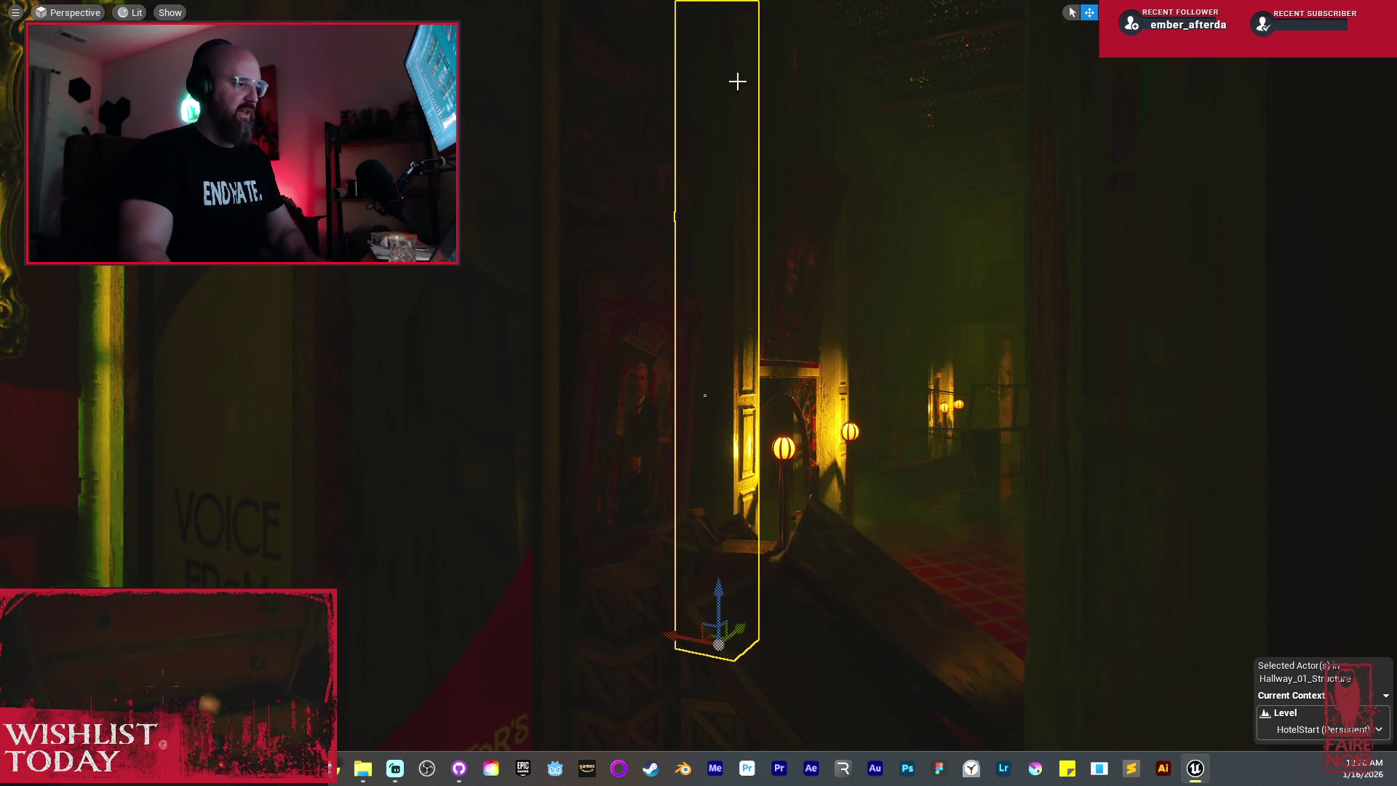
key(F11)
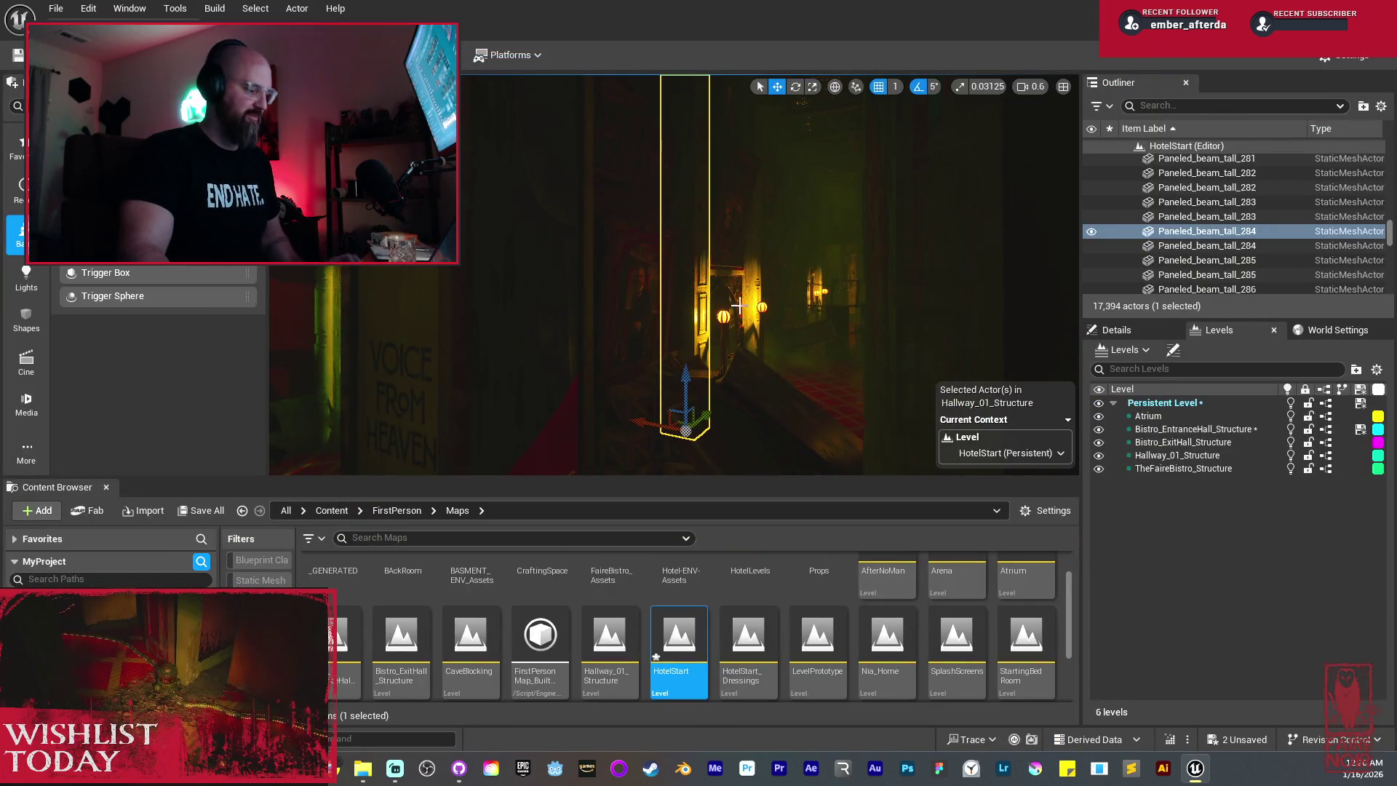
drag(803, 277, 740, 305)
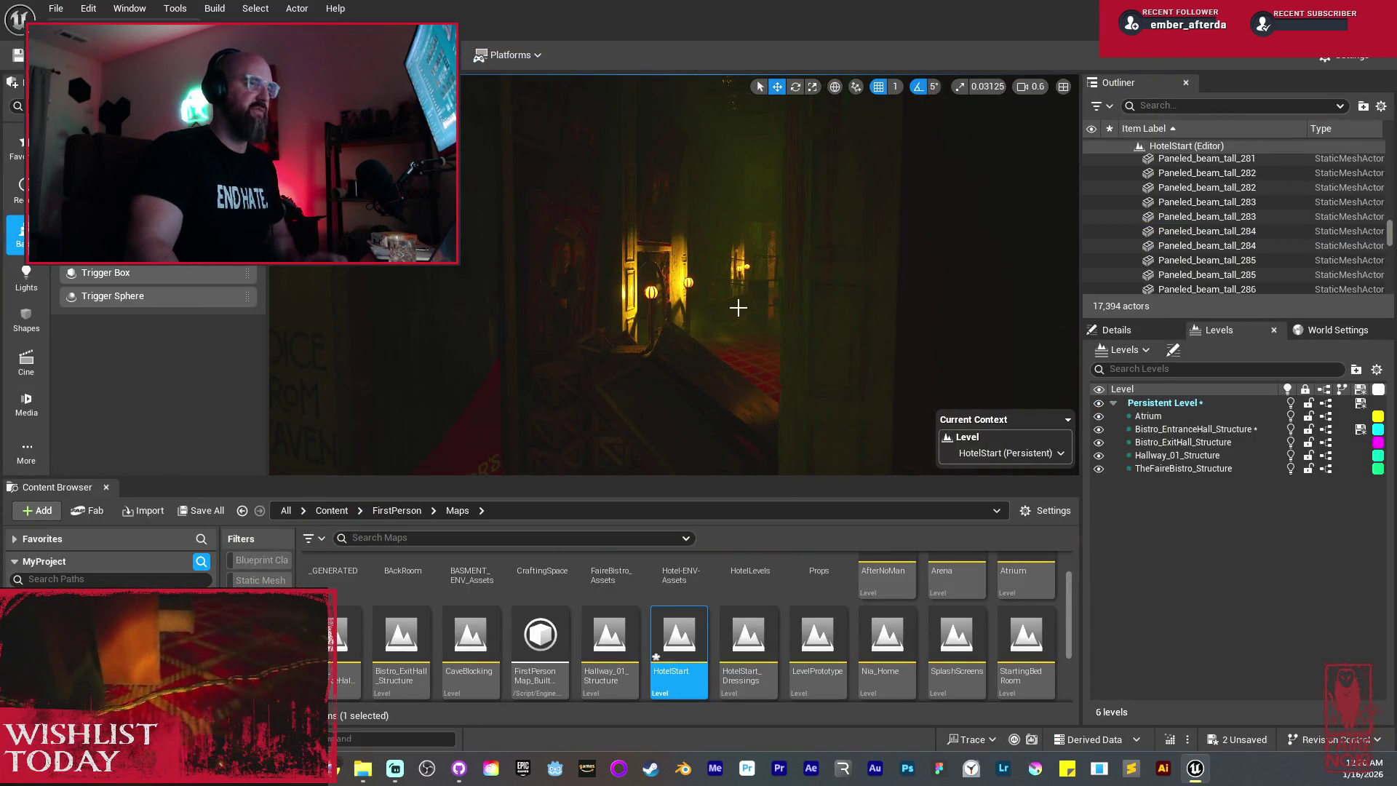
drag(757, 281, 735, 284)
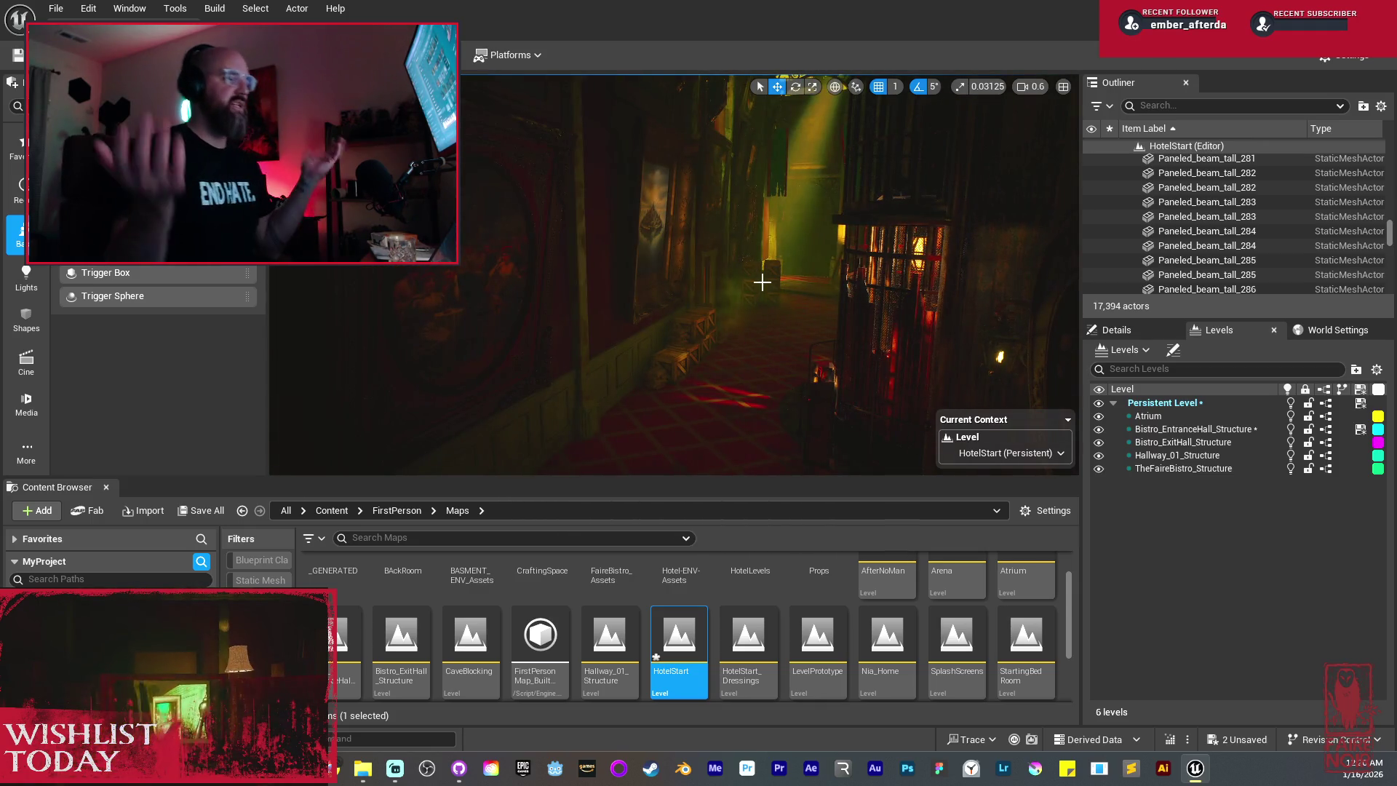